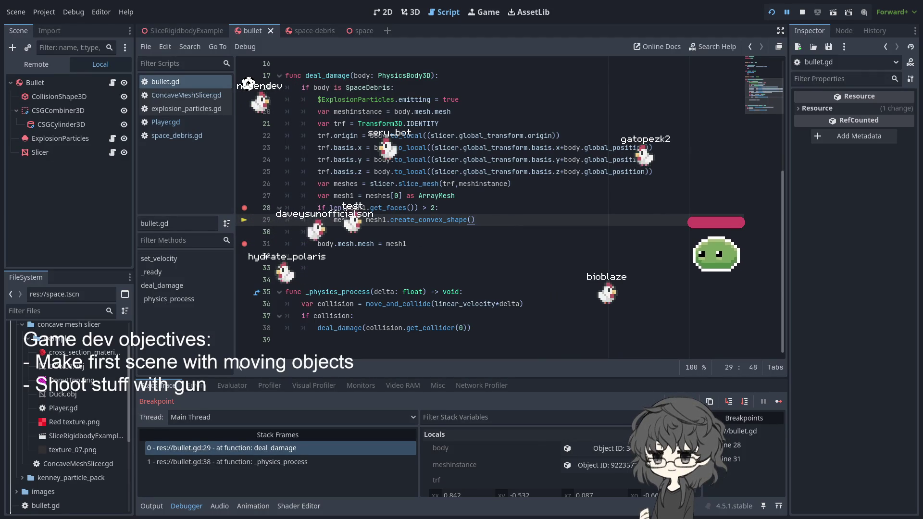
Step from the bullet's deal_damage into new SpaceDebris setup, watch the game, then stop it.
{"action": "left_click", "coordinate": [730, 402]}
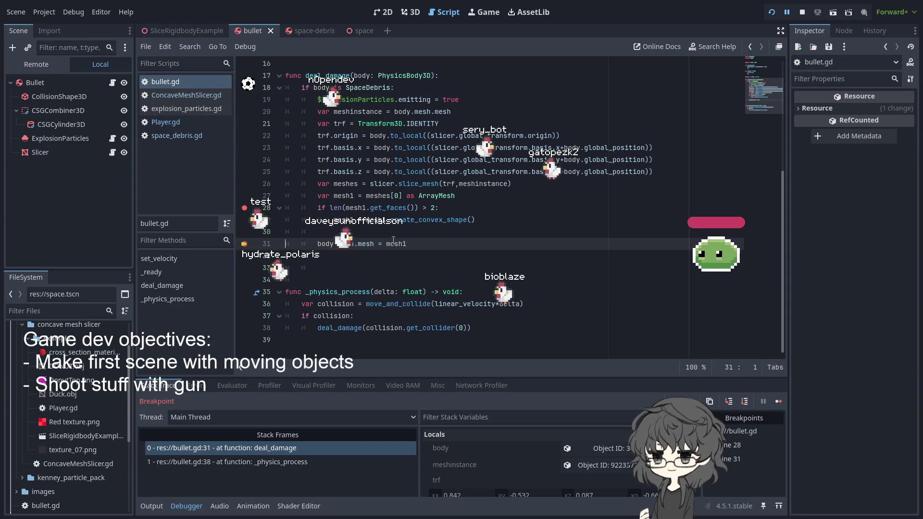
{"action": "left_click", "coordinate": [729, 402]}
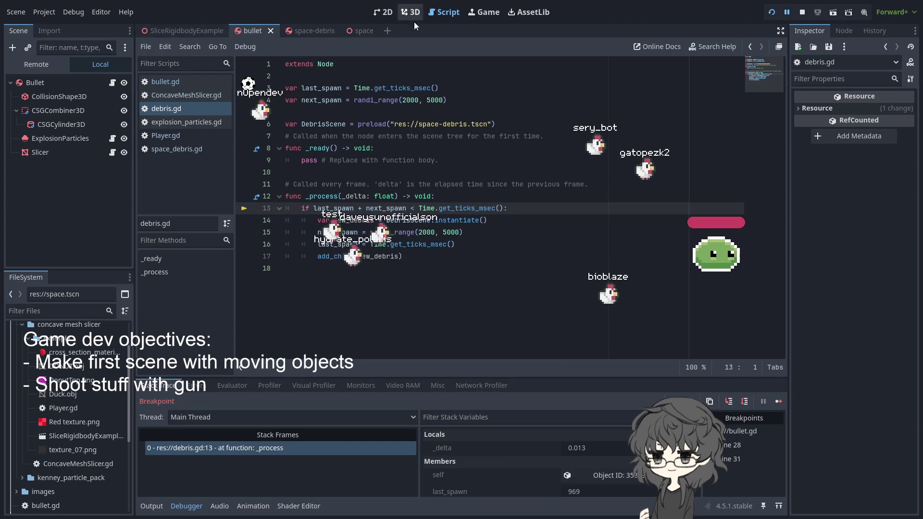
{"action": "left_click", "coordinate": [729, 402]}
{"action": "left_click", "coordinate": [729, 402]}
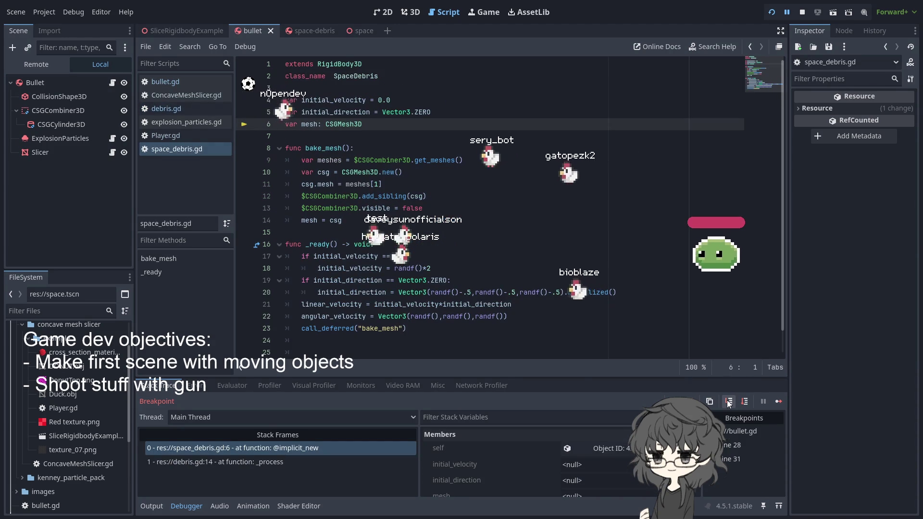
{"action": "left_click", "coordinate": [496, 15]}
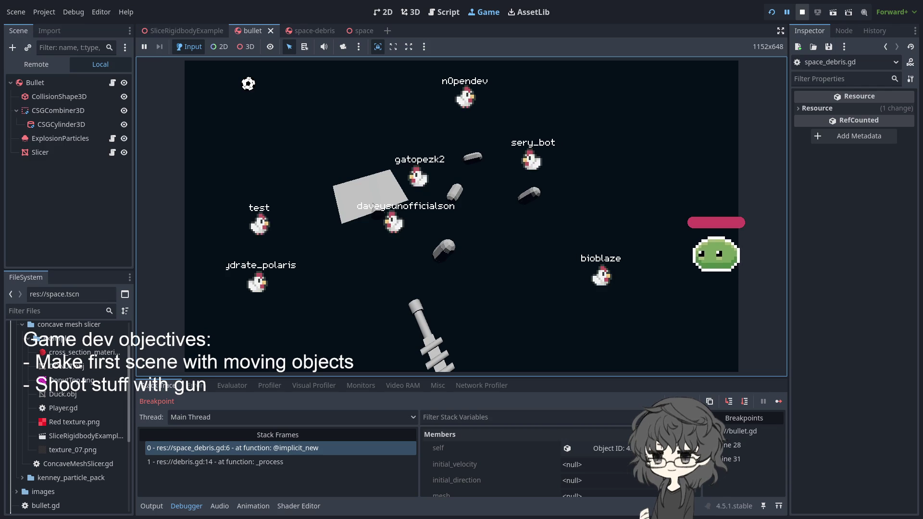
{"action": "key", "text": "F8"}
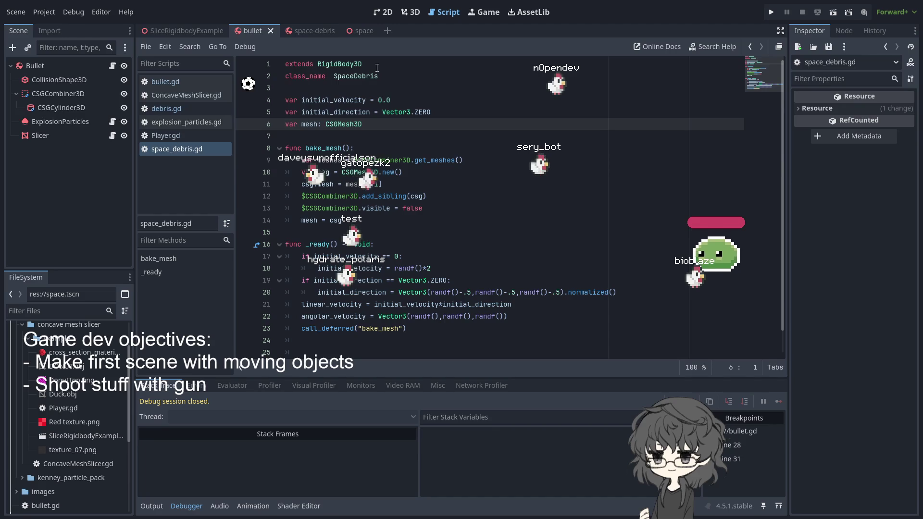
Browse the space-debris, space and bullet scene tabs.
{"action": "mouse_move", "coordinate": [314, 36]}
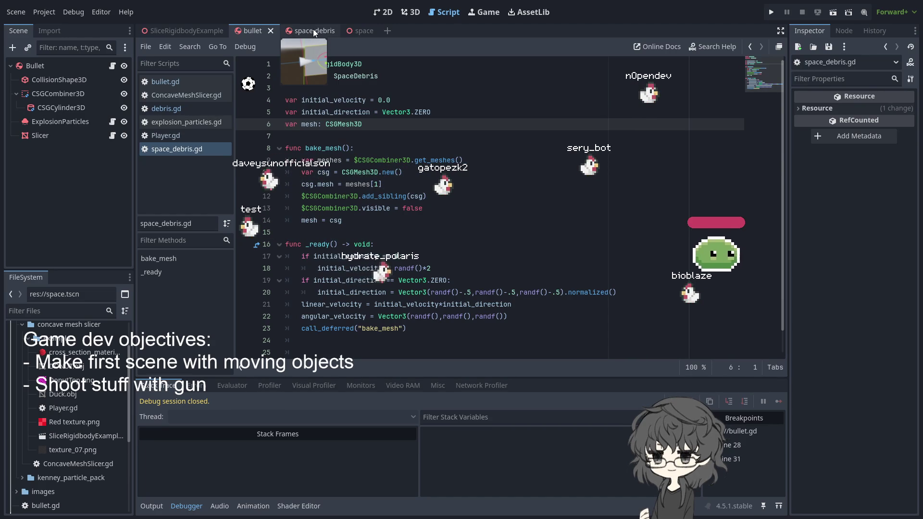
{"action": "left_click", "coordinate": [313, 29]}
{"action": "left_click", "coordinate": [363, 33]}
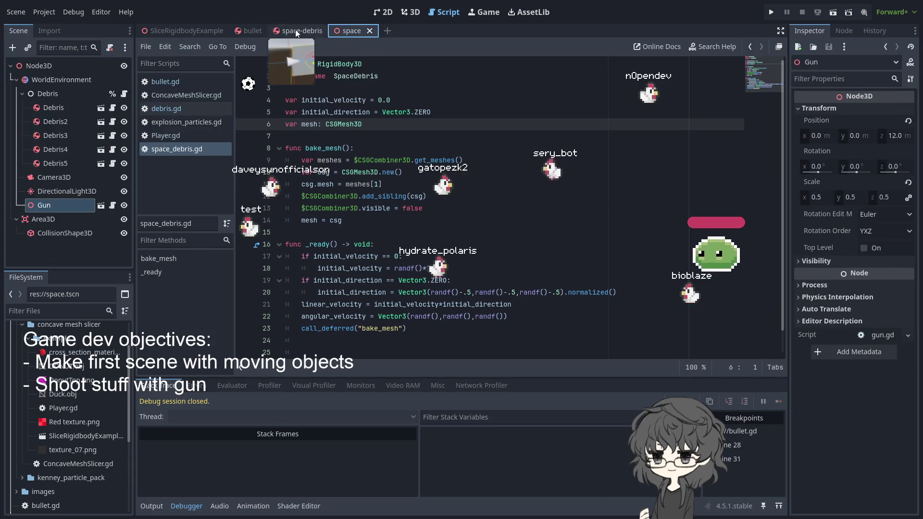
{"action": "left_click", "coordinate": [293, 29]}
{"action": "mouse_move", "coordinate": [247, 31]}
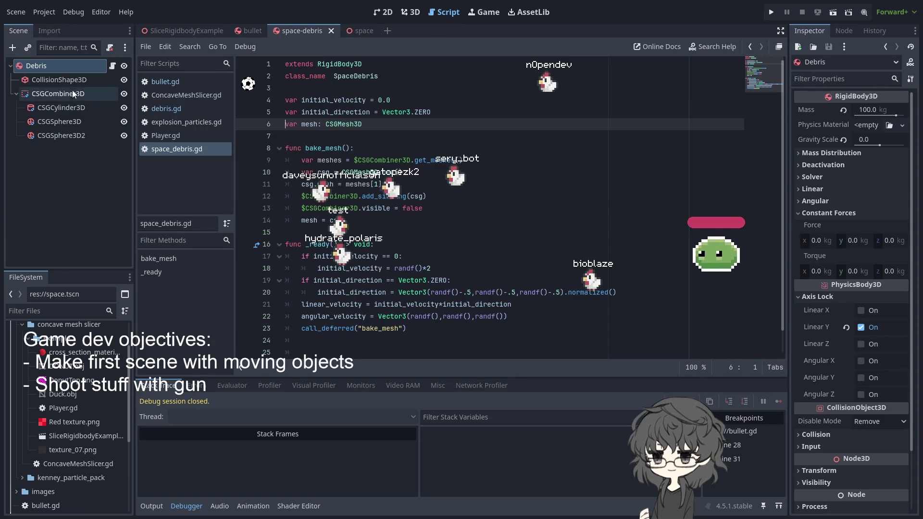
{"action": "left_click", "coordinate": [251, 30]}
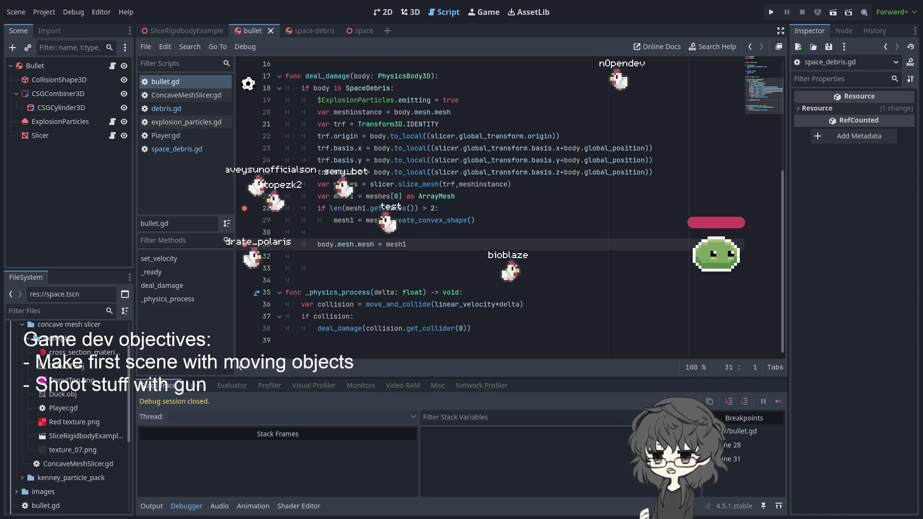
Check line 23 of the bullet script, then view the debris CollisionShape3D's 0.5 m × 2.0 m capsule.
{"action": "left_click", "coordinate": [394, 148]}
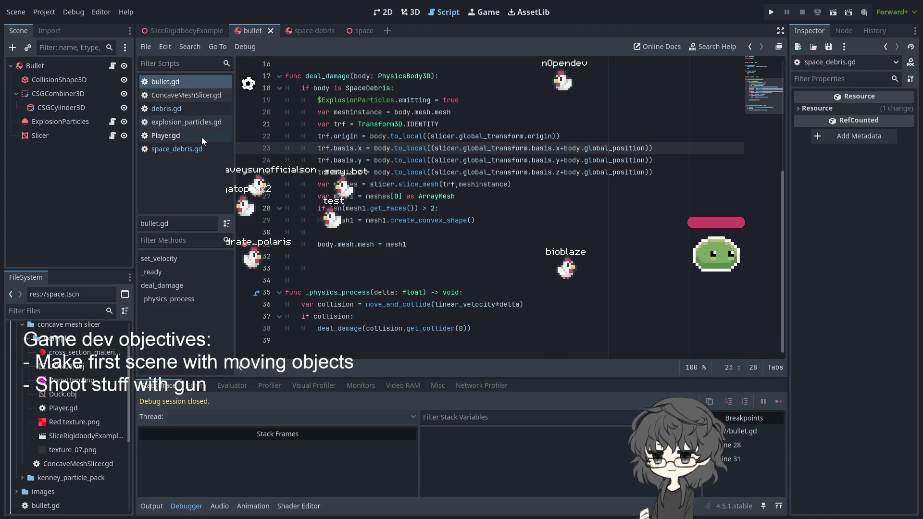
{"action": "left_click", "coordinate": [309, 32]}
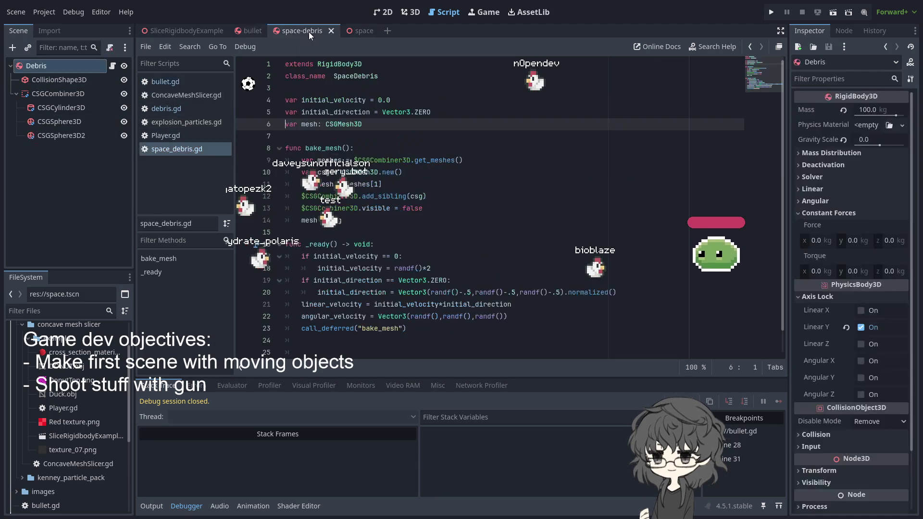
{"action": "left_click", "coordinate": [55, 80]}
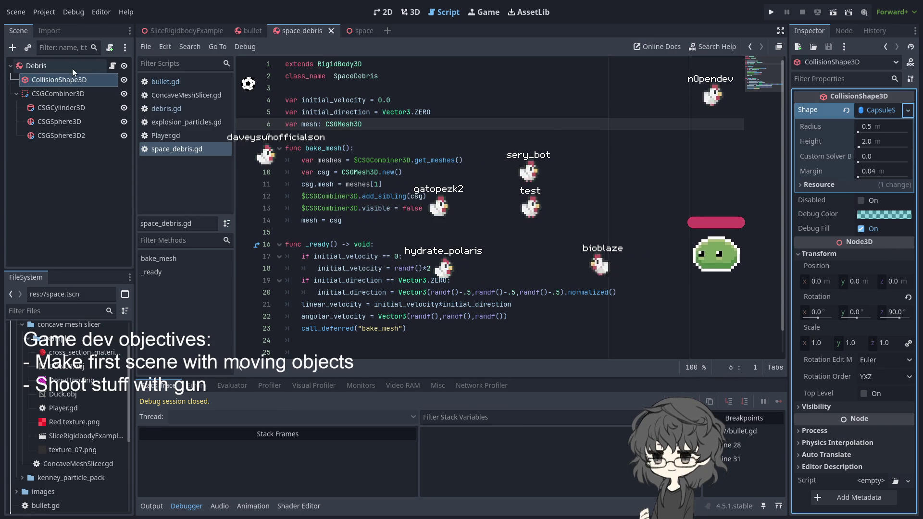
Inspect the Debris rigid body and its CollisionShape3D capsule settings.
{"action": "left_click", "coordinate": [39, 66]}
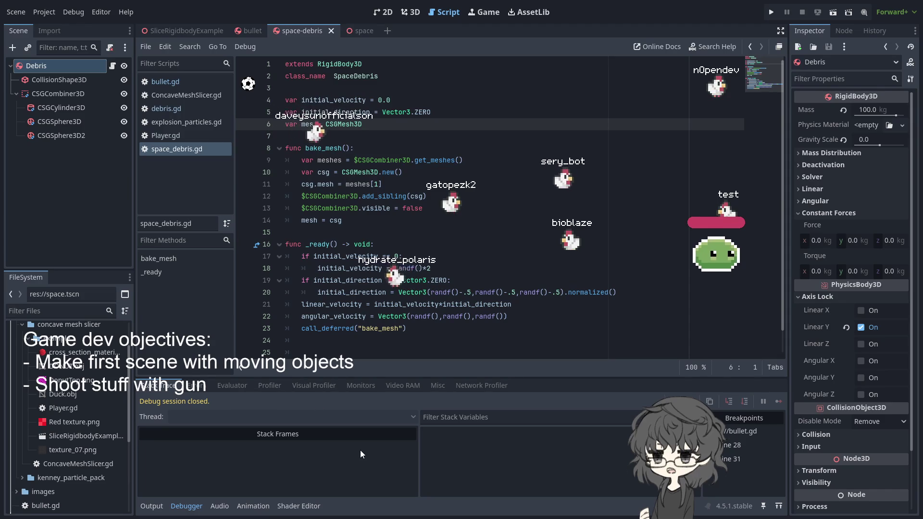
{"action": "left_click", "coordinate": [58, 85]}
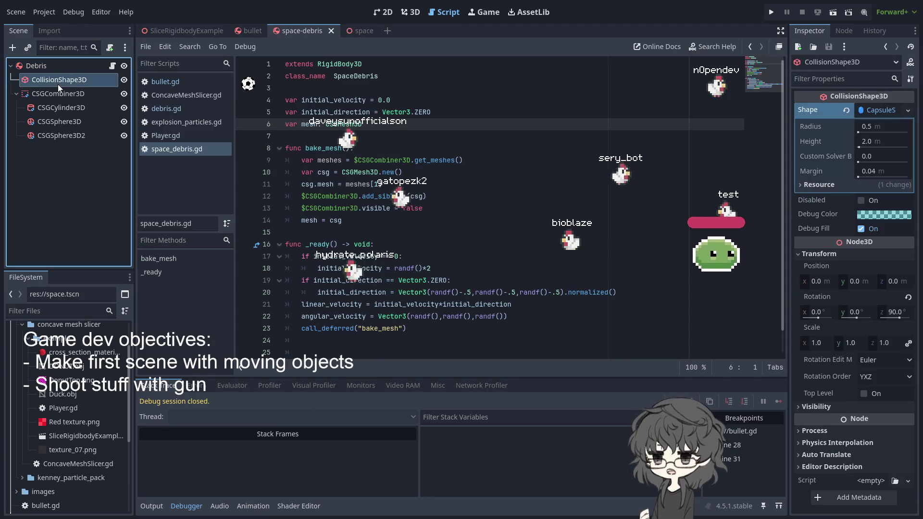
{"action": "left_click", "coordinate": [907, 111]}
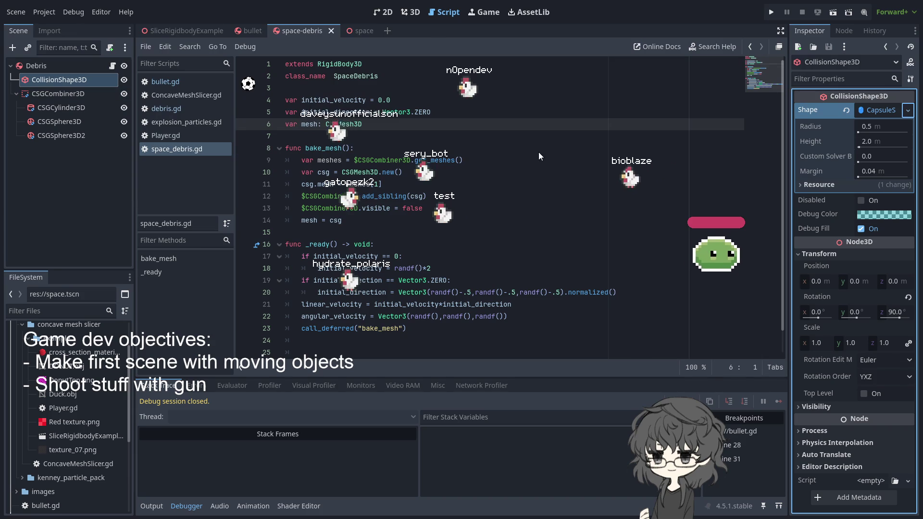
Highlight the mesh variable in space_debris.gd, then locate the slicer addon's Player.gd.
{"action": "left_click_drag", "start_coordinate": [326, 124], "coordinate": [356, 148]}
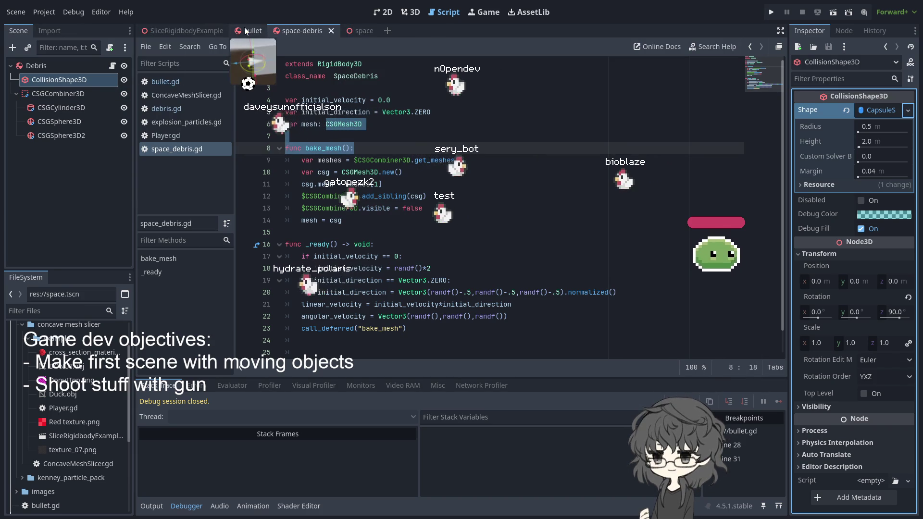
{"action": "left_click", "coordinate": [245, 31]}
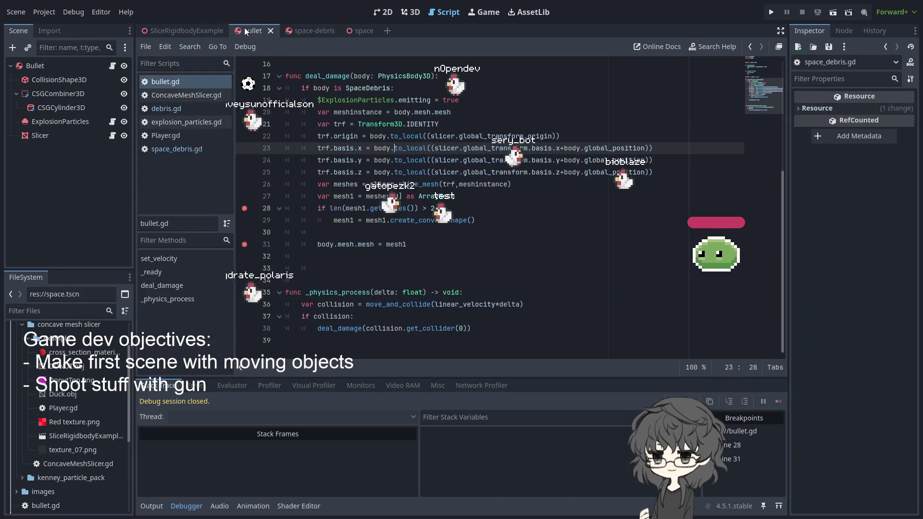
{"action": "left_click", "coordinate": [299, 27]}
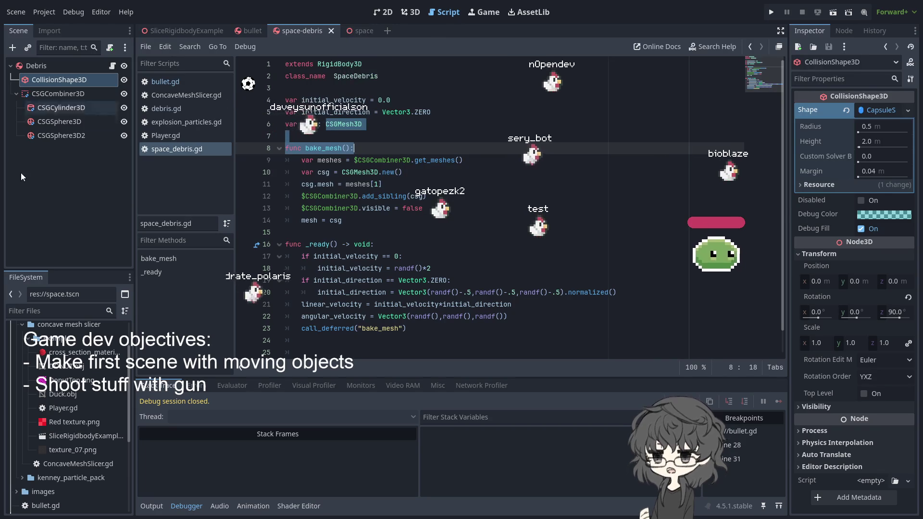
{"action": "left_click", "coordinate": [63, 408]}
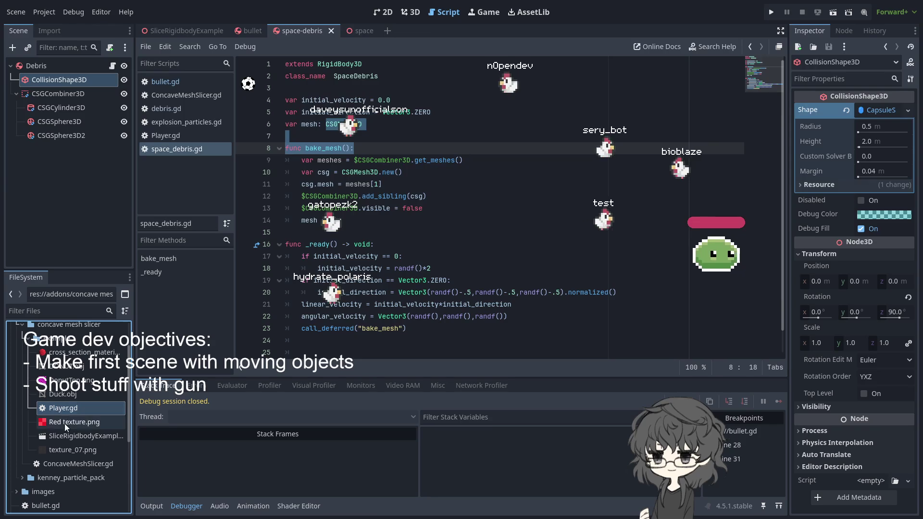
Open Player.gd and study line 94's meshes create_convex_shape expression.
{"action": "double_click", "coordinate": [59, 410]}
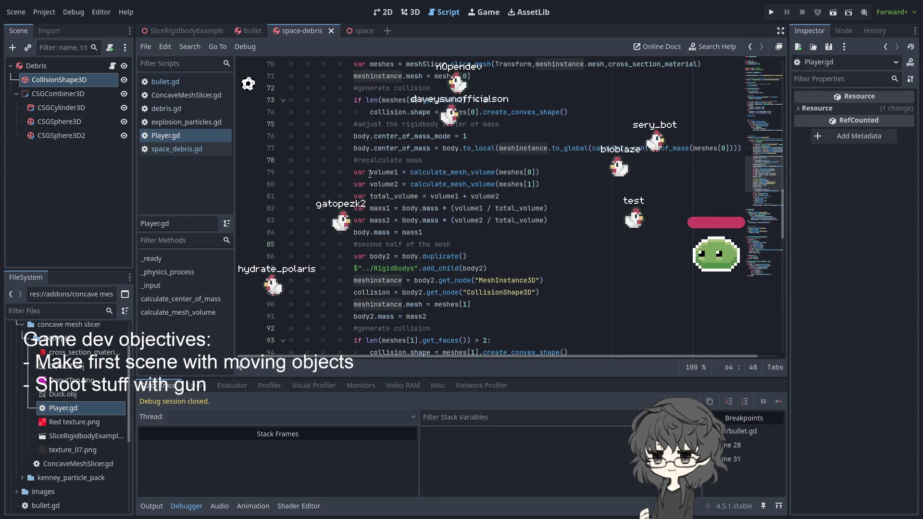
{"action": "scroll", "coordinate": [386, 163], "scroll_direction": "down", "scroll_amount": 2}
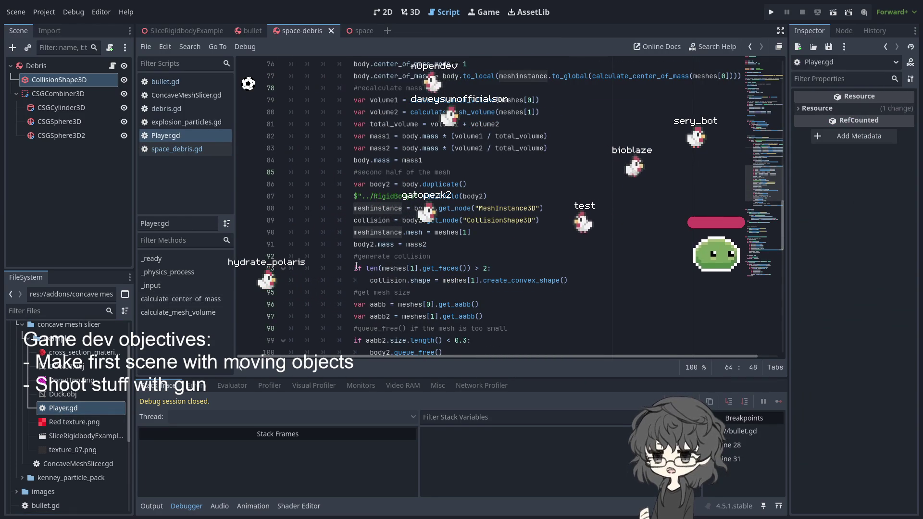
{"action": "double_click", "coordinate": [454, 280]}
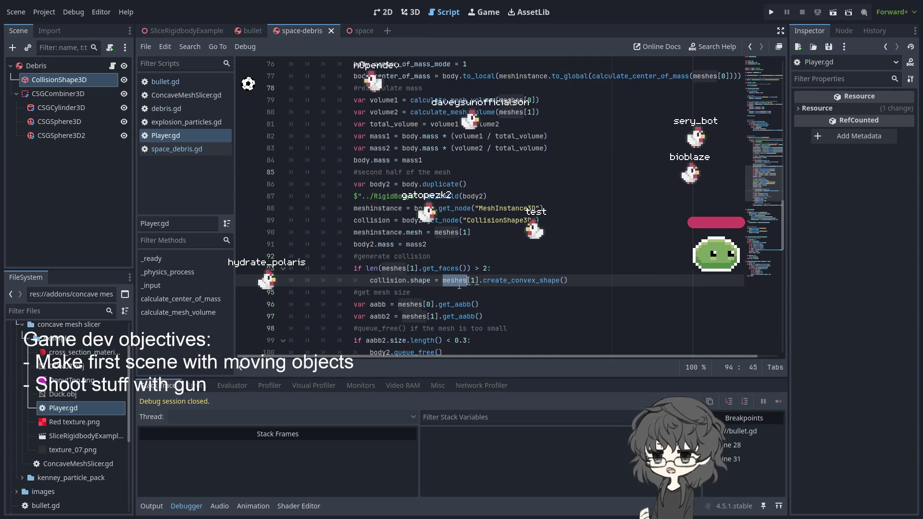
{"action": "double_click", "coordinate": [519, 280]}
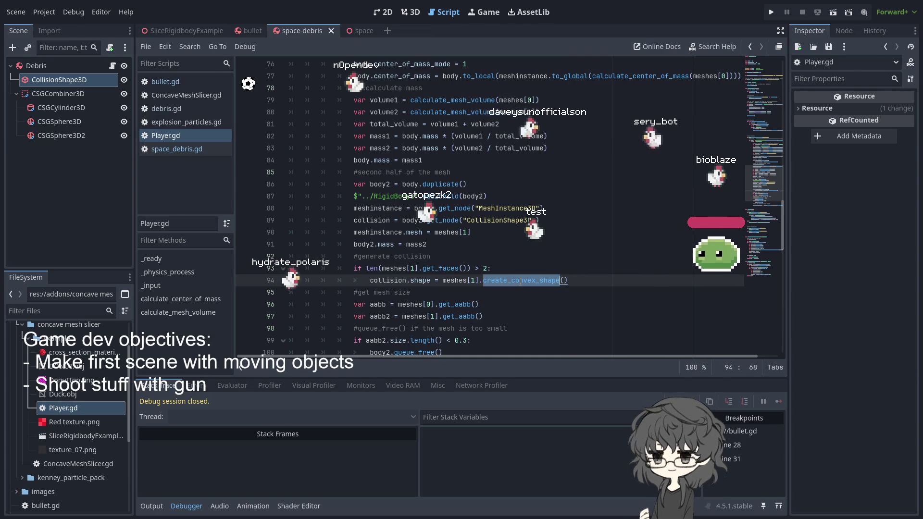
{"action": "left_click", "coordinate": [427, 282]}
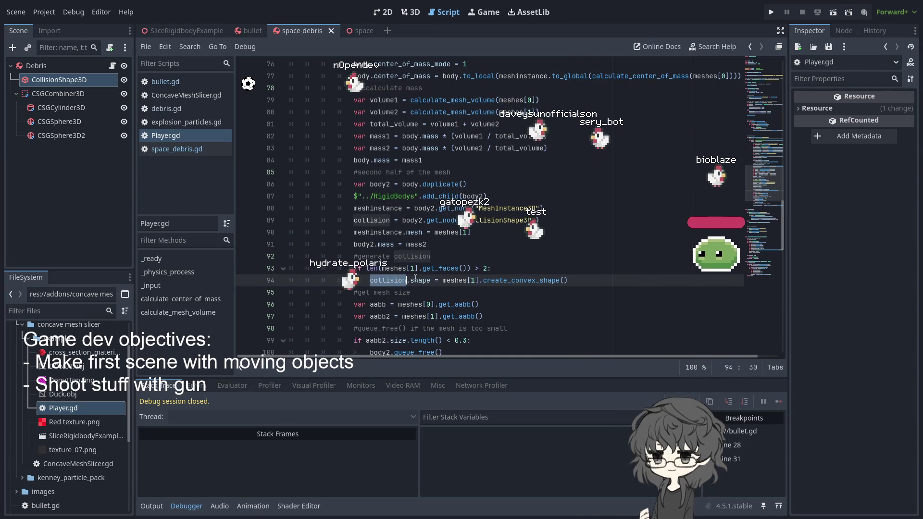
{"action": "left_click_drag", "start_coordinate": [447, 281], "coordinate": [569, 280]}
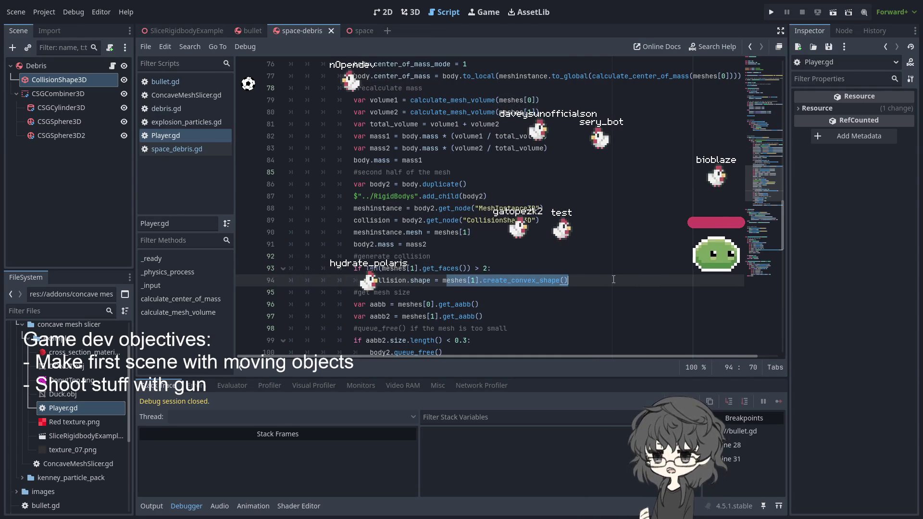
Reselect Player.gd's line 94 collision shape assignment, then bring up bullet.gd's deal_damage code.
{"action": "left_click", "coordinate": [185, 29]}
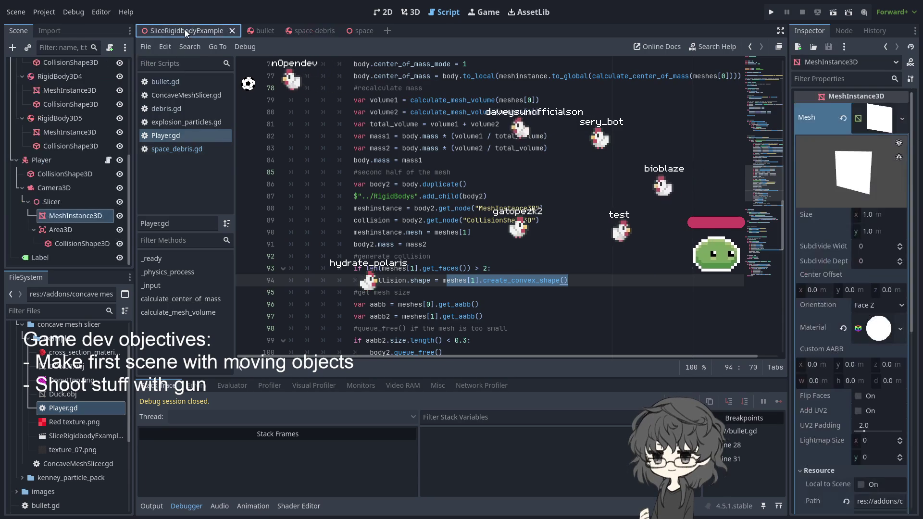
{"action": "left_click", "coordinate": [261, 30]}
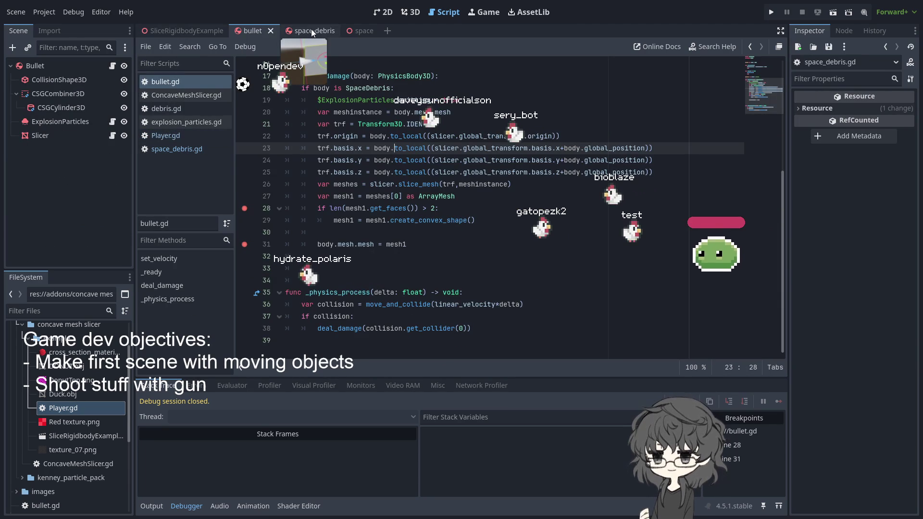
{"action": "left_click", "coordinate": [310, 30]}
{"action": "left_click", "coordinate": [184, 30]}
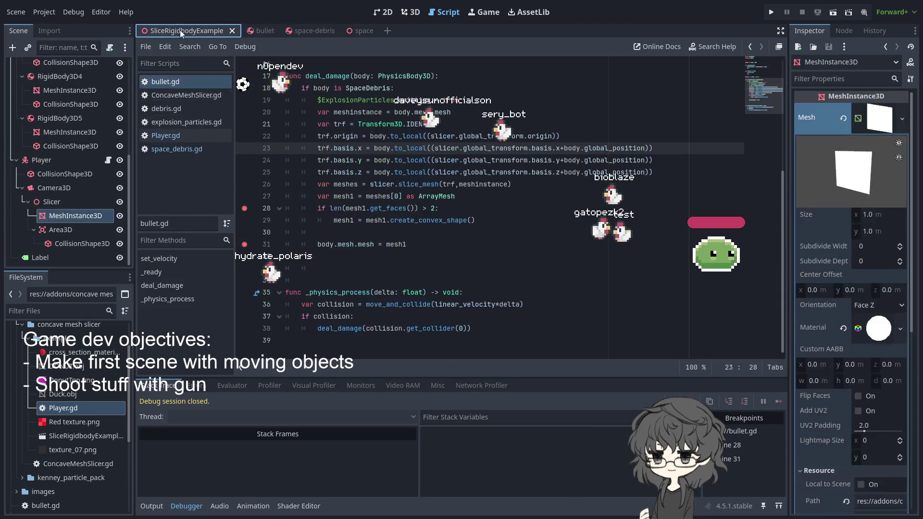
{"action": "left_click", "coordinate": [164, 136]}
{"action": "left_click", "coordinate": [569, 280]}
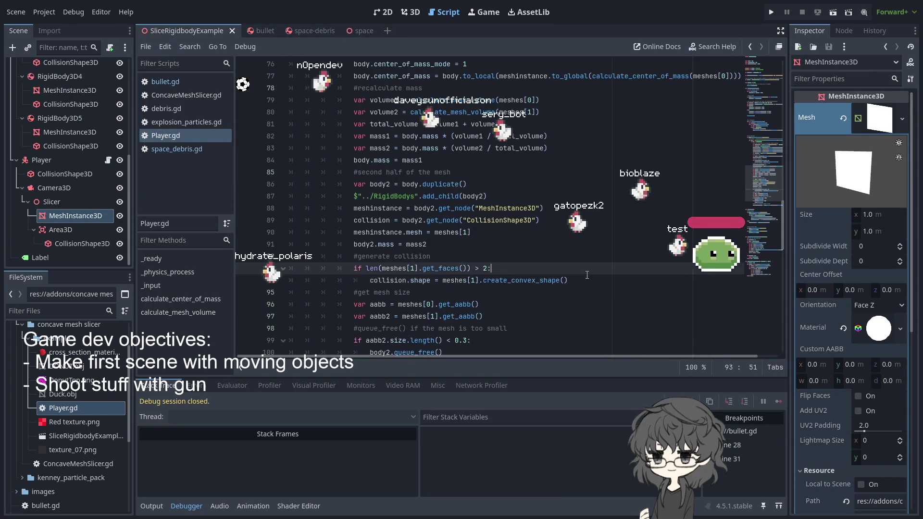
{"action": "mouse_move", "coordinate": [569, 280]}
{"action": "left_mouse_down"}
{"action": "mouse_move", "coordinate": [424, 281]}
{"action": "mouse_move", "coordinate": [439, 284]}
{"action": "left_mouse_up"}
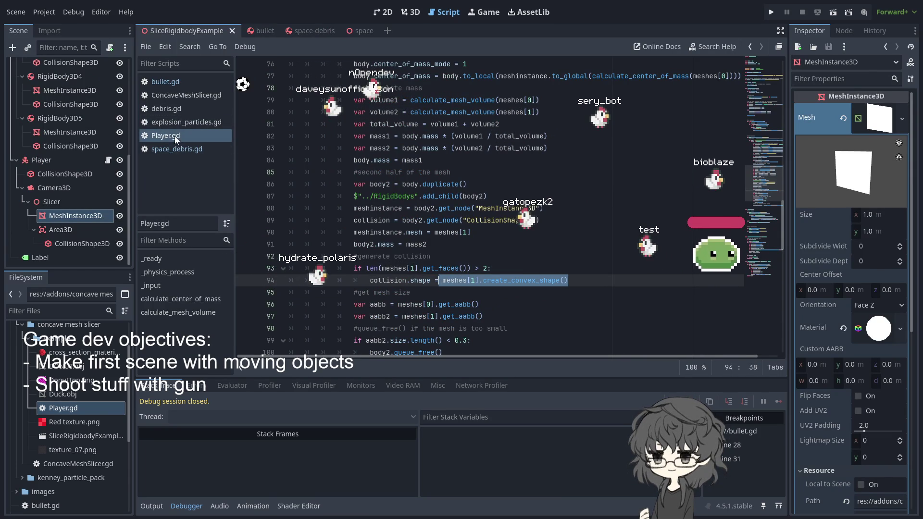
{"action": "left_click", "coordinate": [168, 85]}
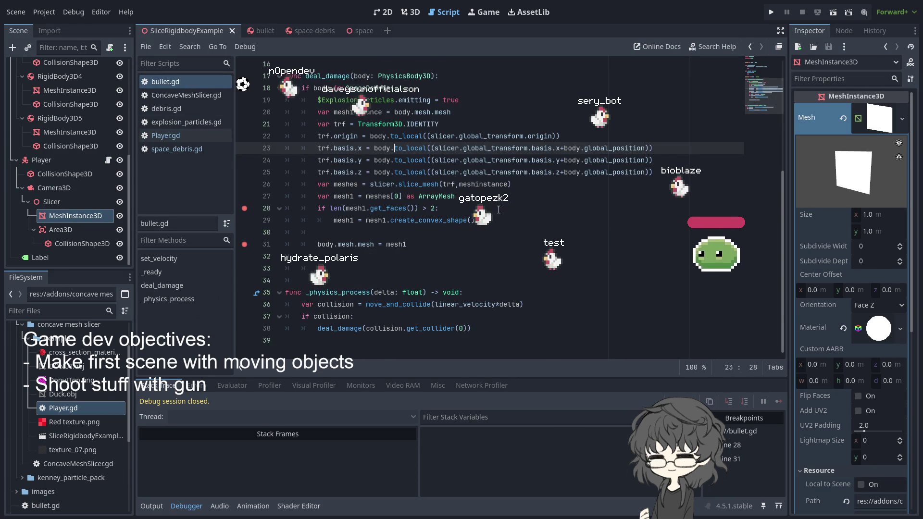
Add a partial 'body.' line after line 29 in bullet.gd's deal_damage.
{"action": "left_click", "coordinate": [558, 221]}
{"action": "key", "text": "Return"}
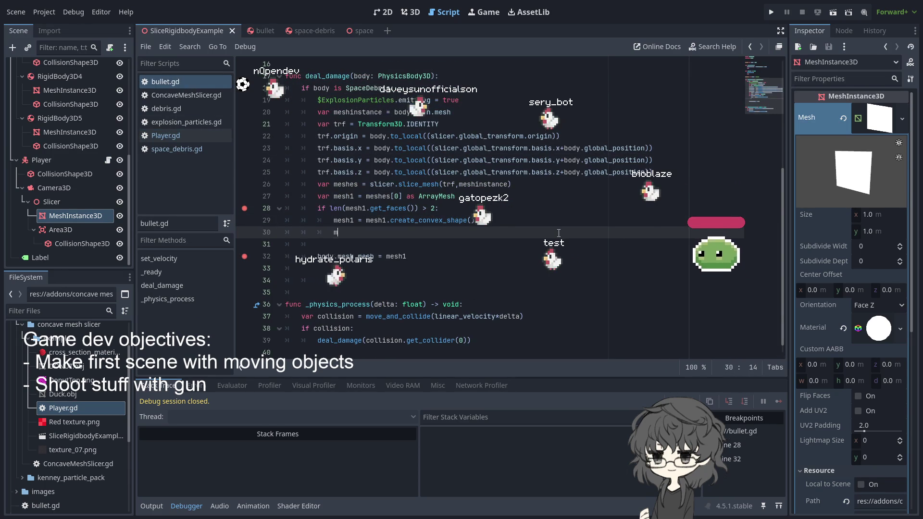
{"action": "type", "text": "esh"}
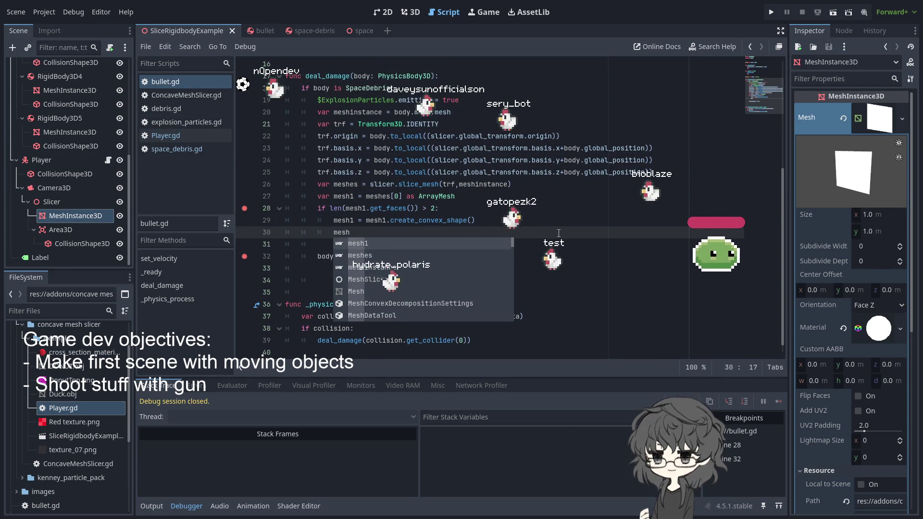
{"action": "type", "text": "body"}
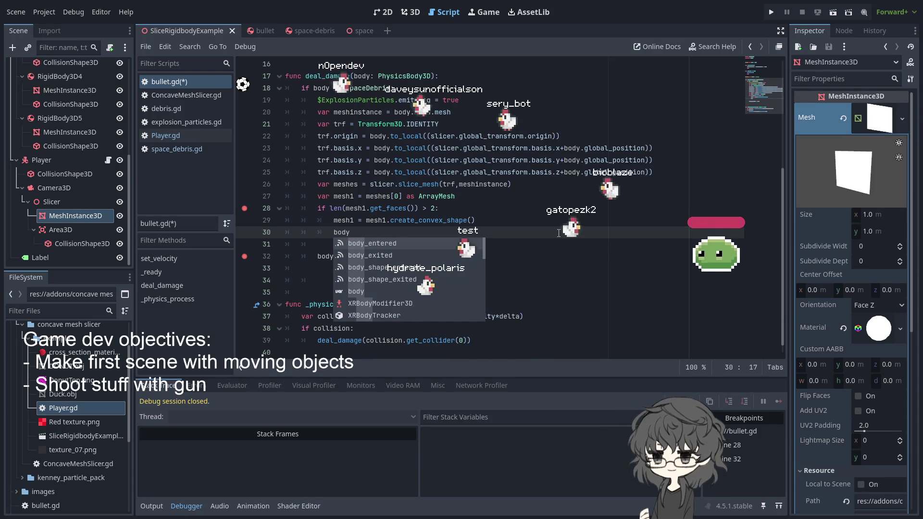
{"action": "type", "text": ".coll"}
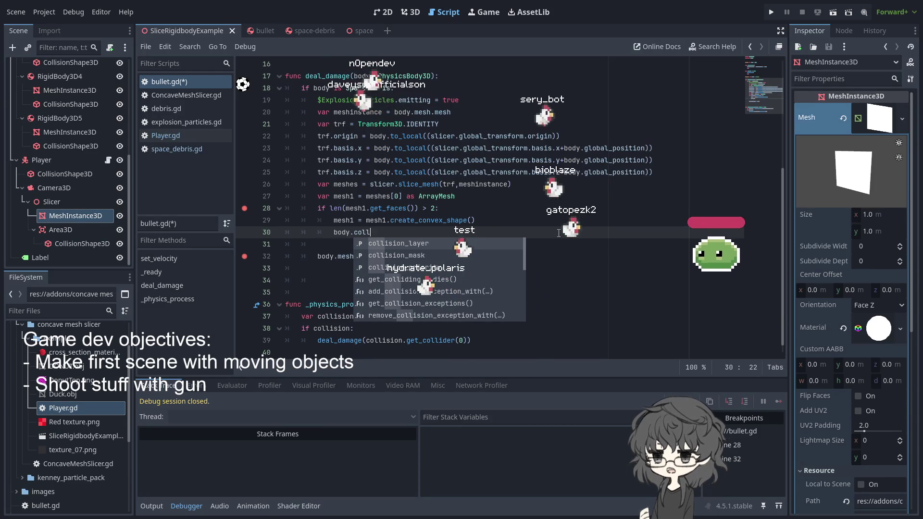
{"action": "key", "text": "BackSpace"}
{"action": "key", "text": "BackSpace"}
{"action": "key", "text": "BackSpace"}
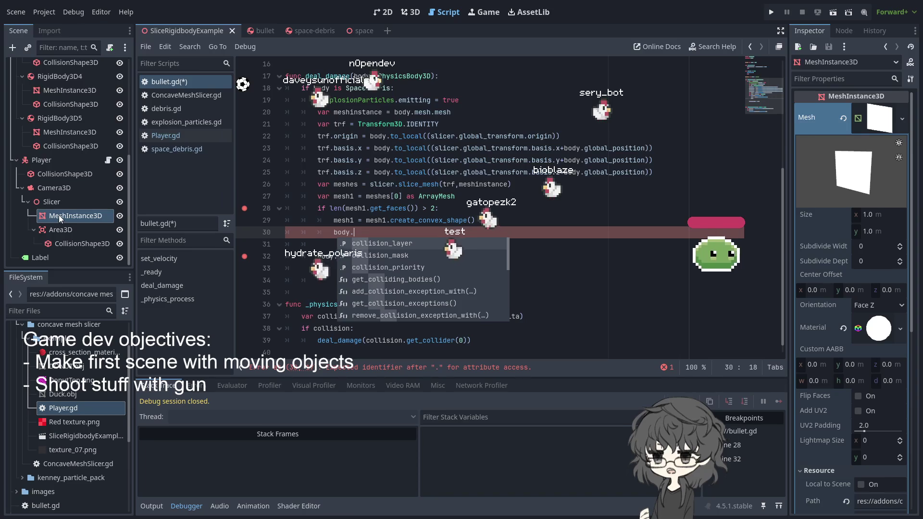
{"action": "scroll", "coordinate": [58, 215], "scroll_direction": "up", "scroll_amount": 3}
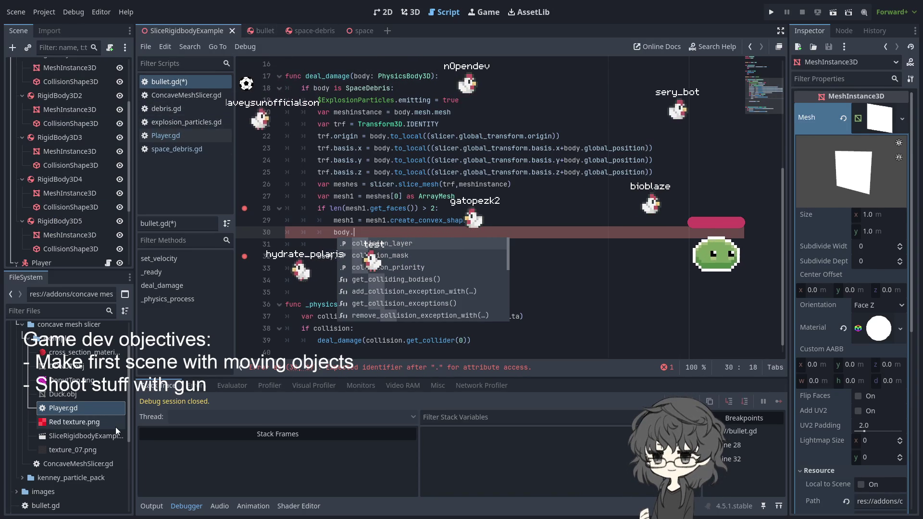
{"action": "left_click", "coordinate": [169, 139]}
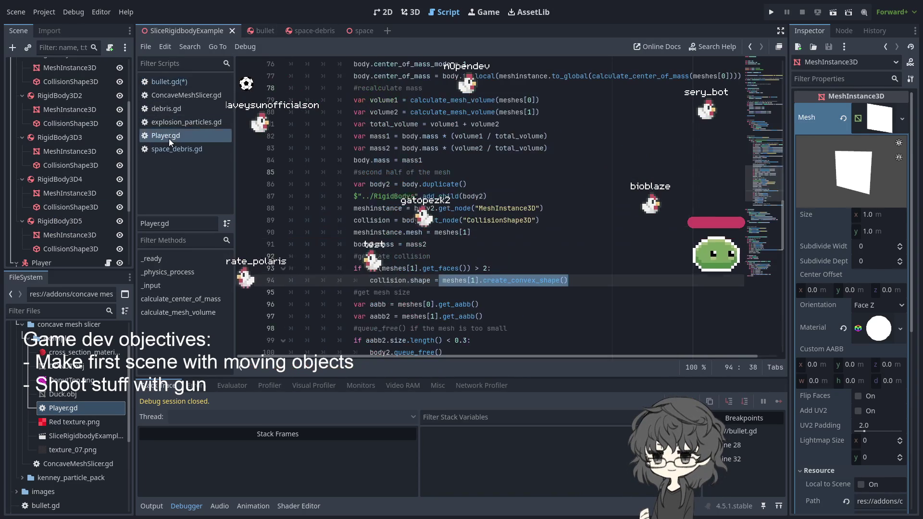
{"action": "left_click", "coordinate": [172, 149]}
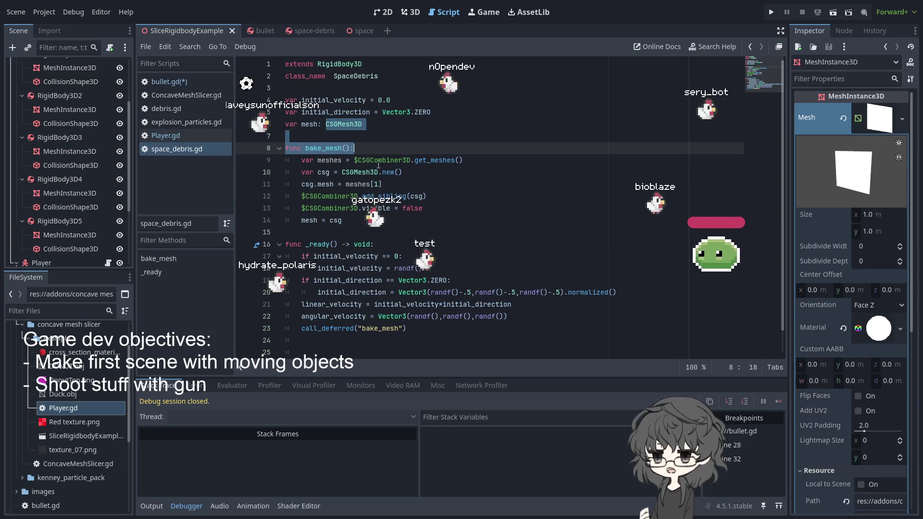
{"action": "left_click", "coordinate": [424, 126]}
{"action": "key", "text": "Return"}
{"action": "type", "text": "var collision"}
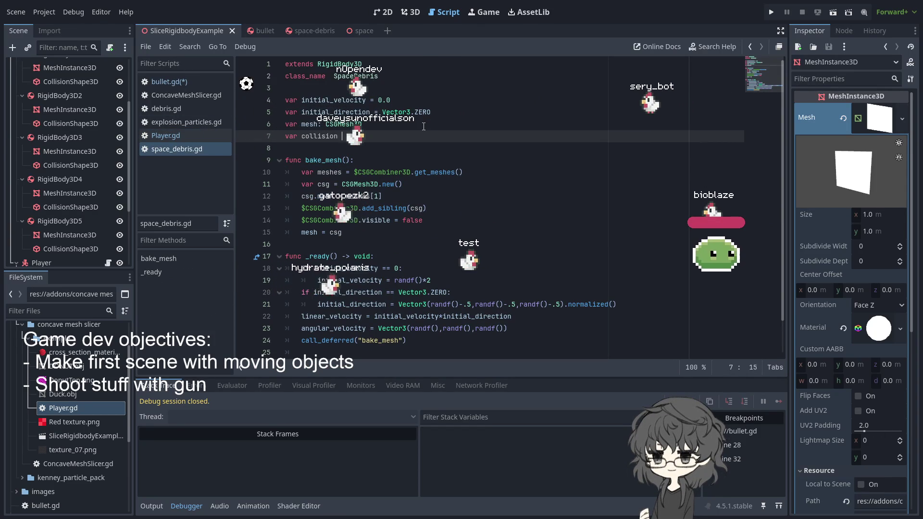
{"action": "key", "text": "ctrl+Left"}
{"action": "key", "text": "ctrl+Left"}
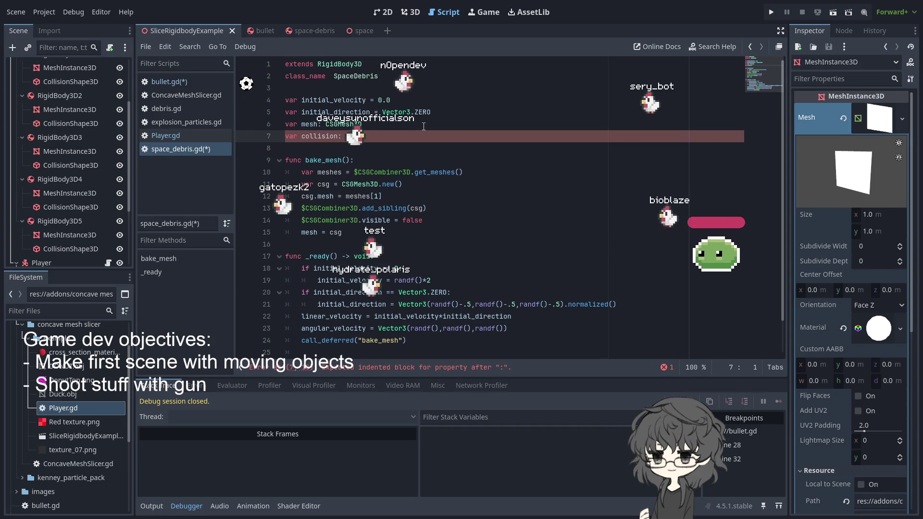
{"action": "type", "text": "@onready"}
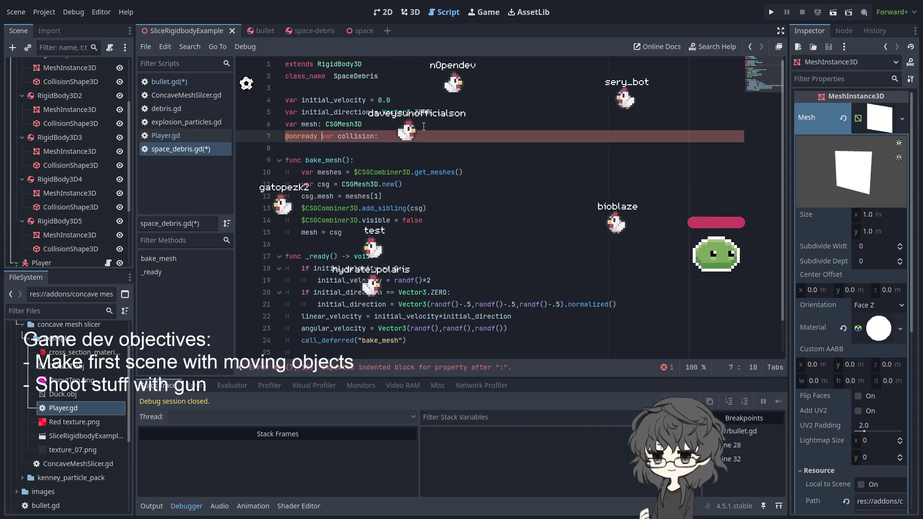
{"action": "key", "text": "End"}
{"action": "key", "text": "BackSpace"}
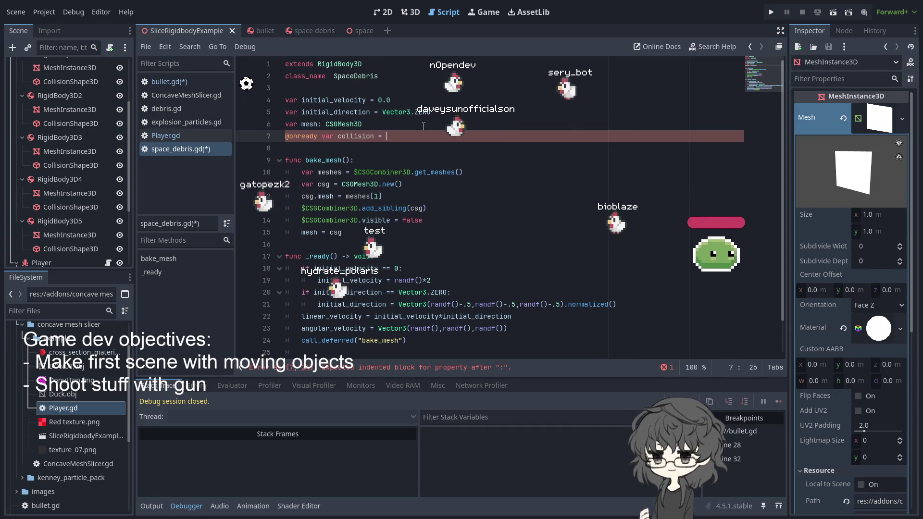
{"action": "type", "text": "="}
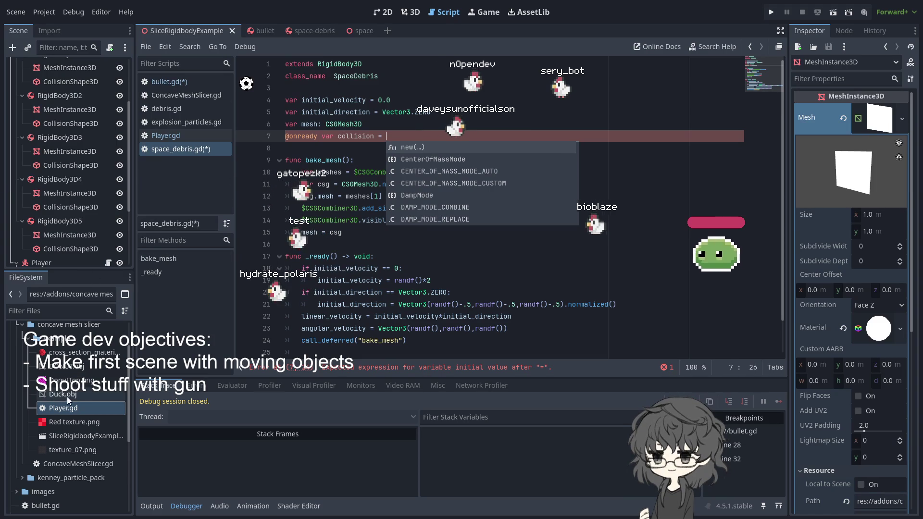
{"action": "scroll", "coordinate": [68, 394], "scroll_direction": "down", "scroll_amount": 5}
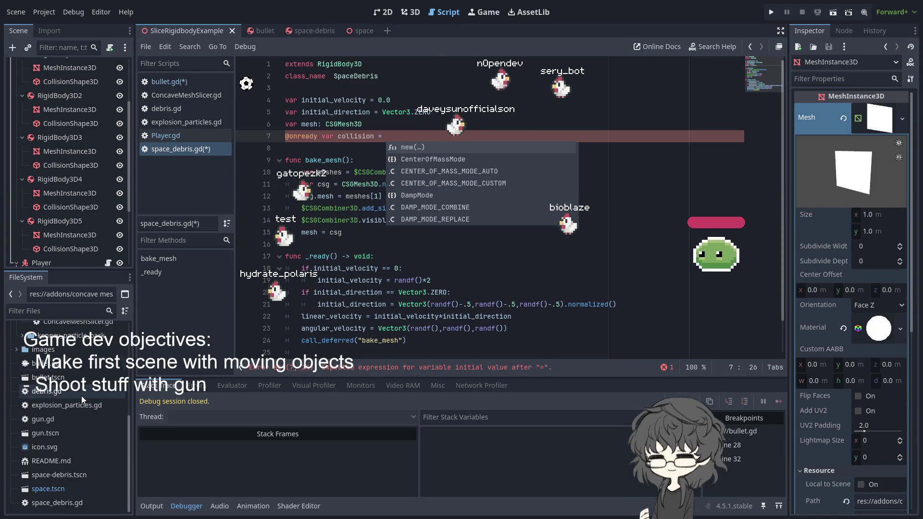
{"action": "double_click", "coordinate": [74, 474]}
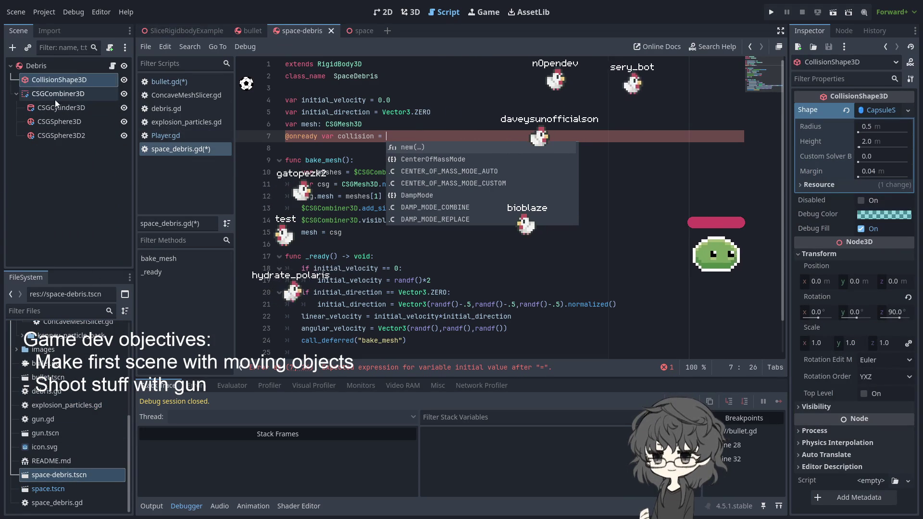
{"action": "left_click", "coordinate": [57, 78]}
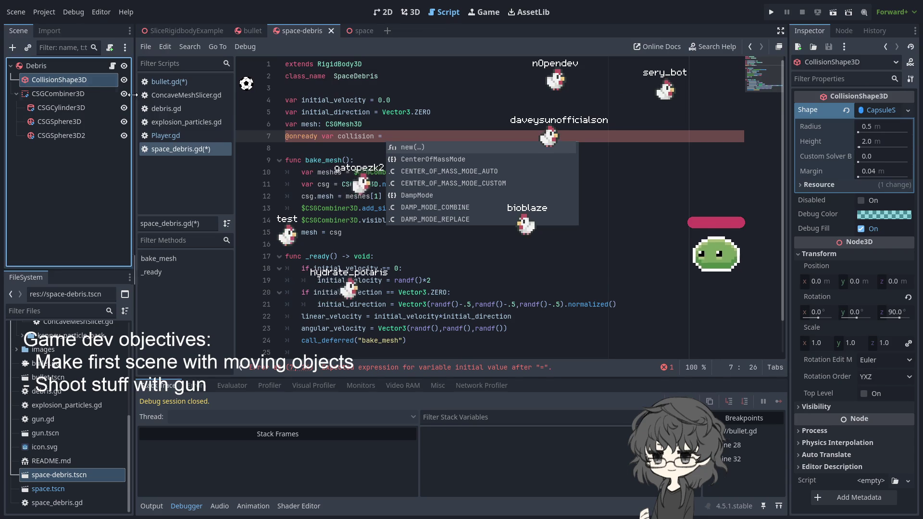
{"action": "left_click_drag", "start_coordinate": [58, 78], "coordinate": [94, 86]}
{"action": "left_click_drag", "start_coordinate": [451, 138], "coordinate": [451, 139]}
{"action": "left_click", "coordinate": [366, 129]}
{"action": "left_click", "coordinate": [351, 136]}
{"action": "double_click", "coordinate": [356, 136]}
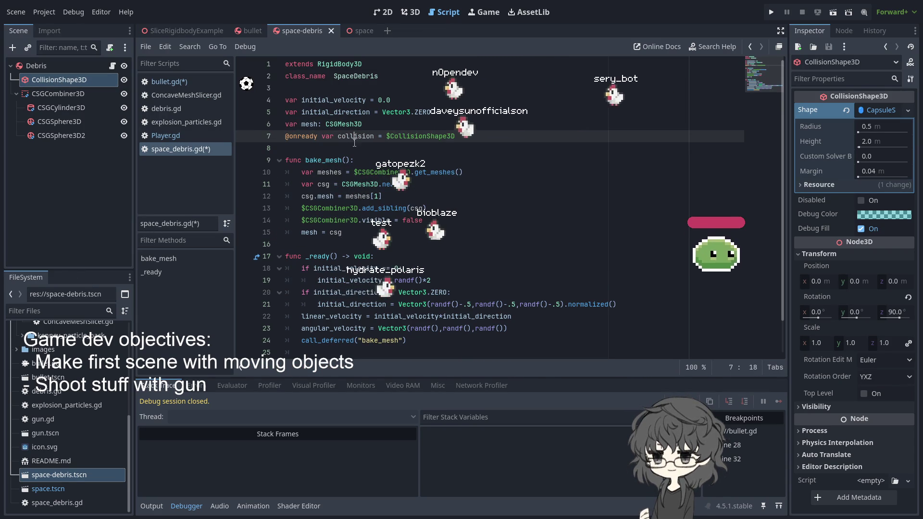
{"action": "left_click", "coordinate": [197, 30]}
{"action": "left_click", "coordinate": [261, 29]}
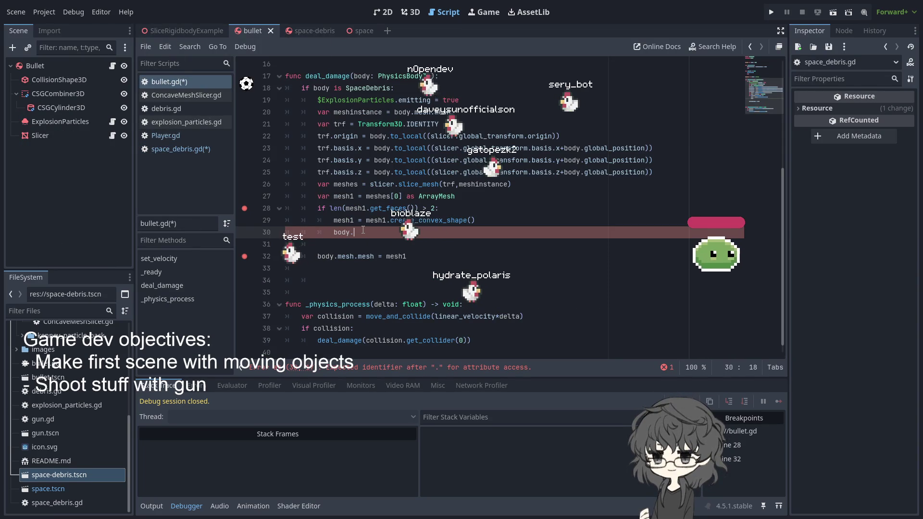
Complete bullet.gd line 30 as 'body.collision.mesh=mesh1' and run the project.
{"action": "type", "text": "collisio"}
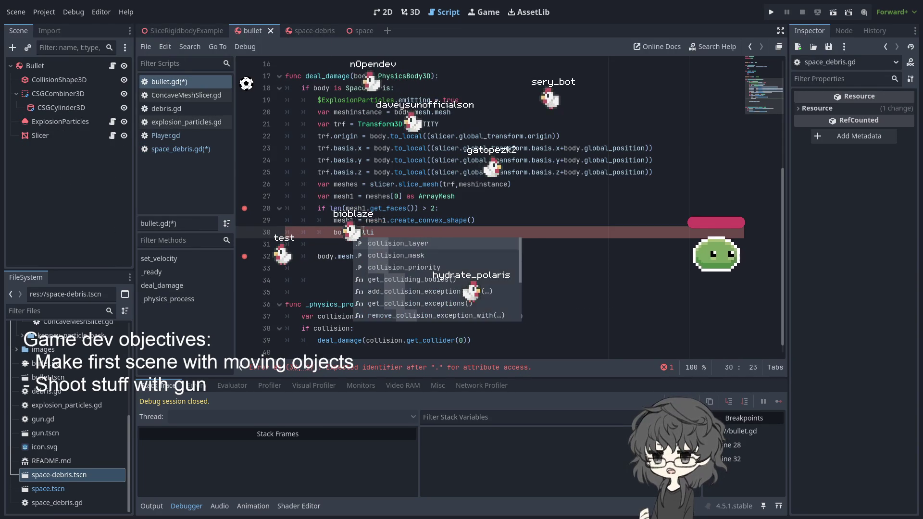
{"action": "type", "text": "n"}
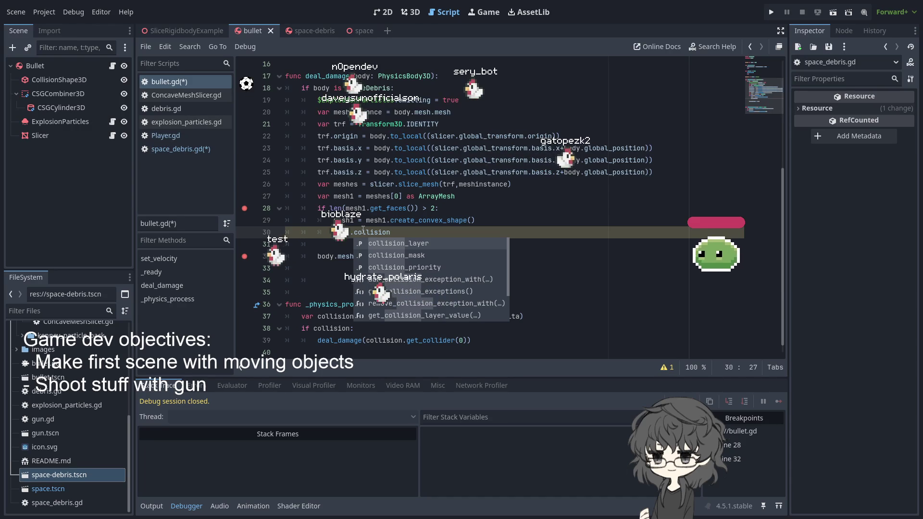
{"action": "type", "text": ".m"}
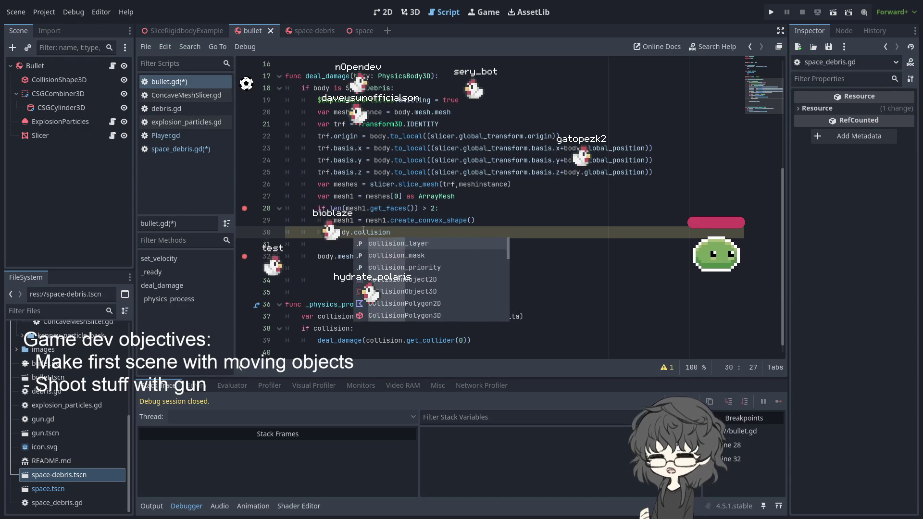
{"action": "type", "text": "esh="}
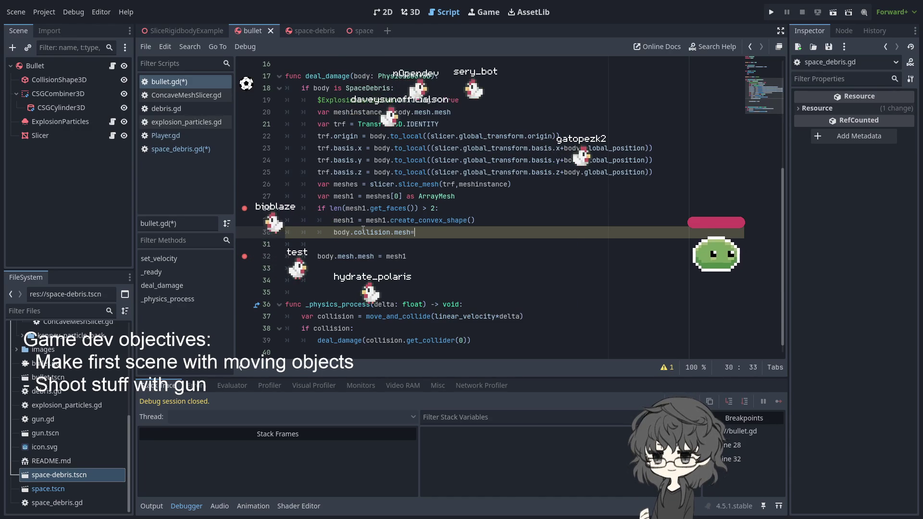
{"action": "type", "text": "mesh"}
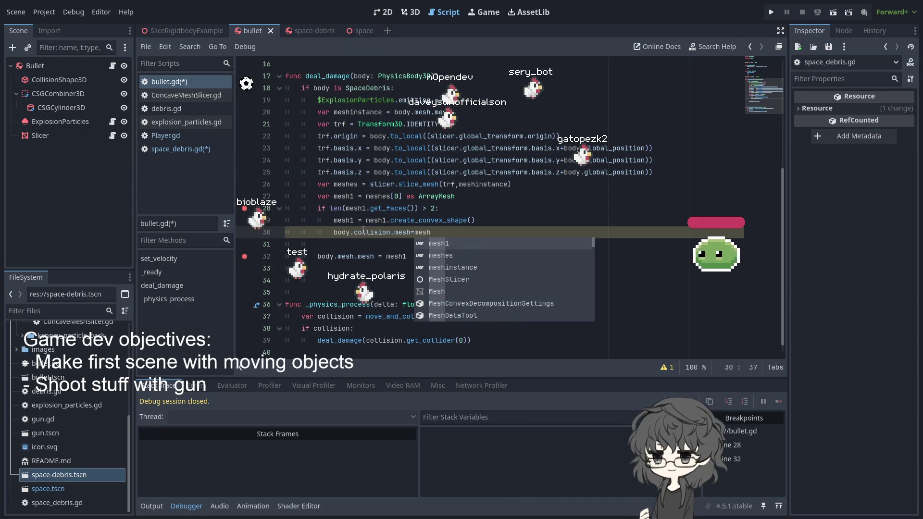
{"action": "key", "text": "Return"}
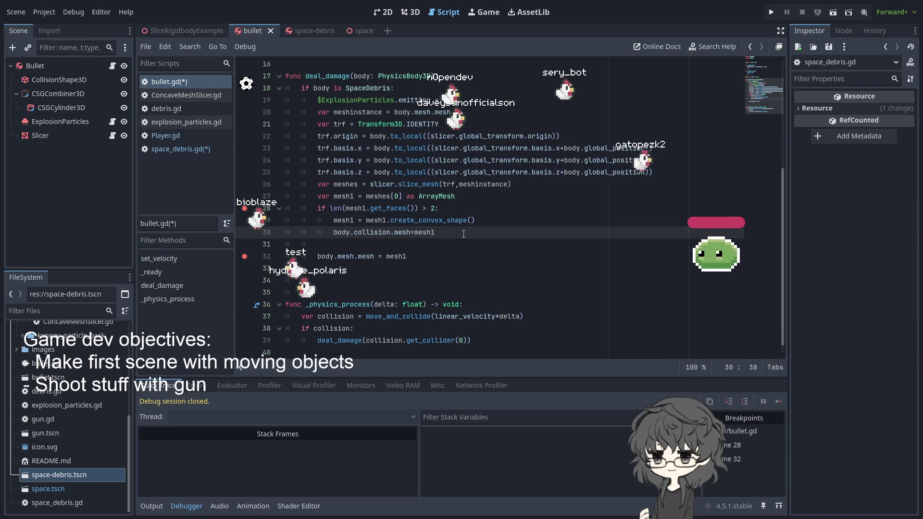
{"action": "left_click", "coordinate": [770, 12]}
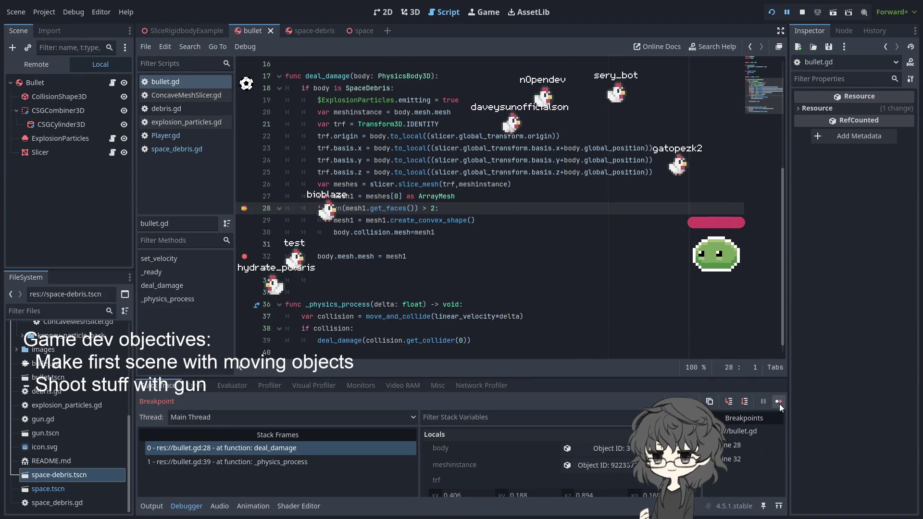
Continue past the breakpoints and trace the invalid 'mesh' assignment errors to bullet.gd line 30.
{"action": "left_click", "coordinate": [778, 402]}
{"action": "left_click", "coordinate": [779, 402]}
{"action": "left_click", "coordinate": [779, 403]}
{"action": "left_click", "coordinate": [780, 403]}
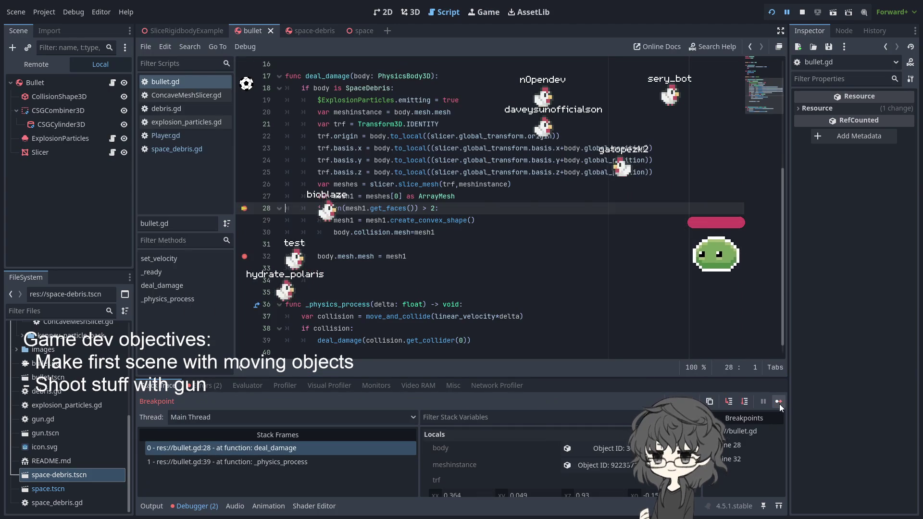
{"action": "left_click", "coordinate": [520, 13]}
{"action": "left_click", "coordinate": [483, 12]}
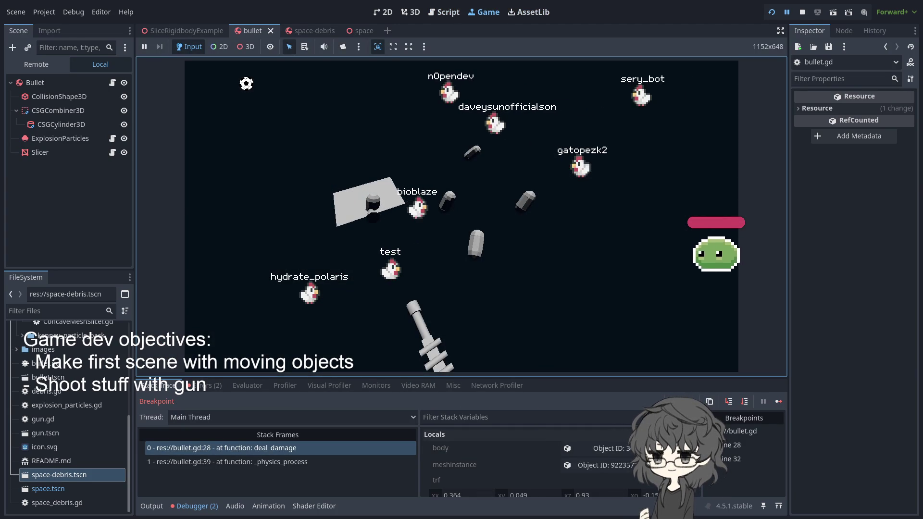
{"action": "left_click", "coordinate": [204, 386]}
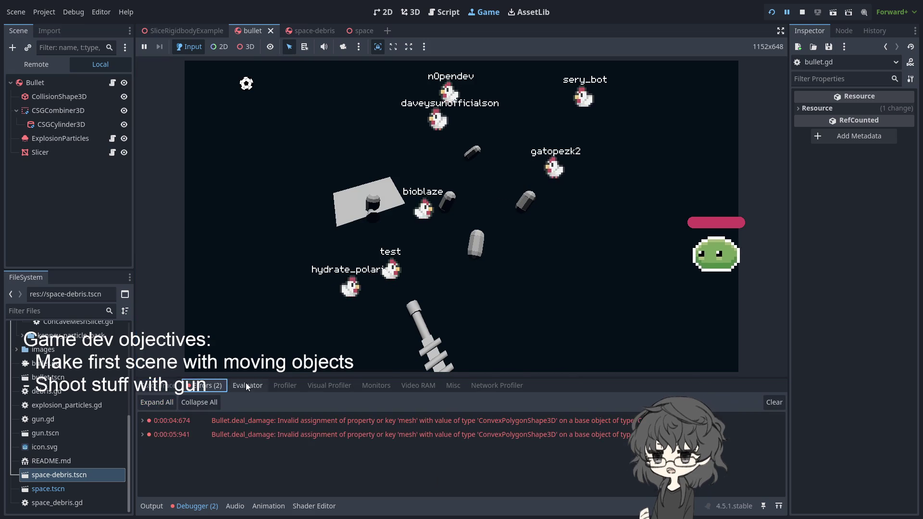
{"action": "double_click", "coordinate": [370, 420]}
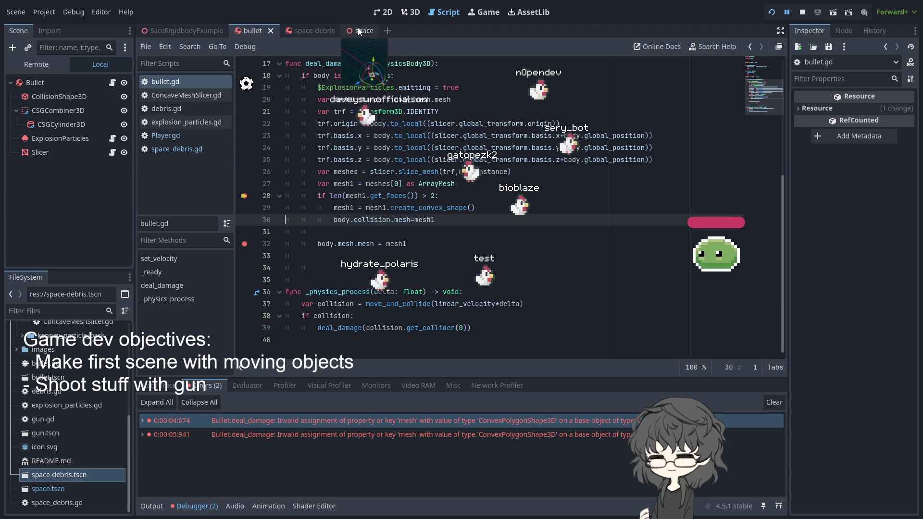
Review the space-debris script and Player.gd's collision code for reference.
{"action": "left_click", "coordinate": [313, 29]}
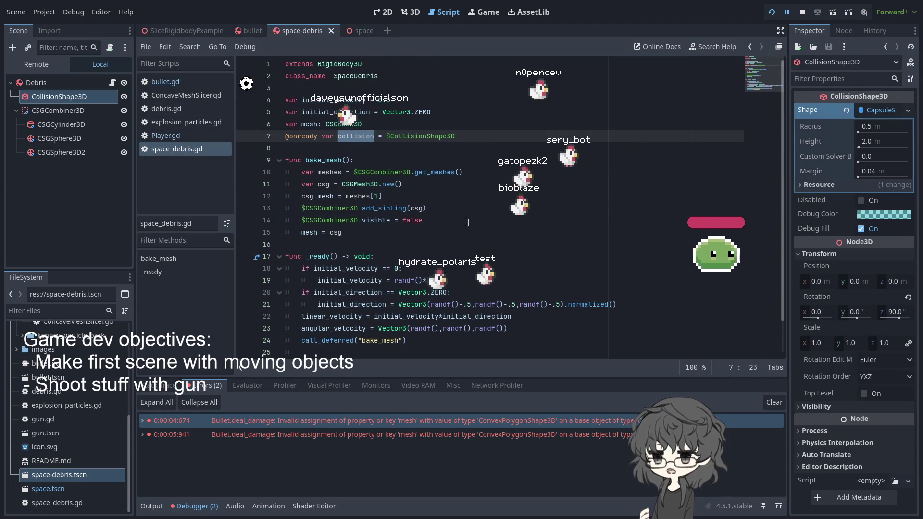
{"action": "scroll", "coordinate": [431, 213], "scroll_direction": "down", "scroll_amount": 1}
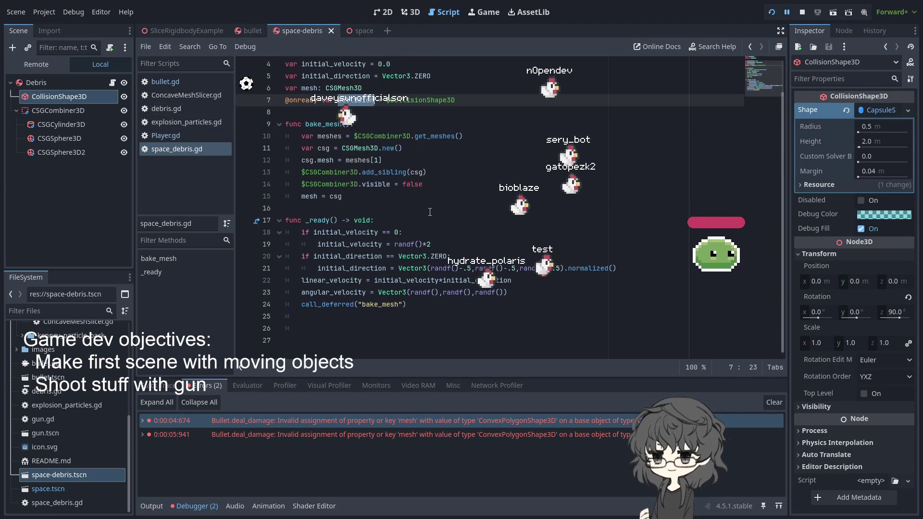
{"action": "left_click", "coordinate": [167, 136]}
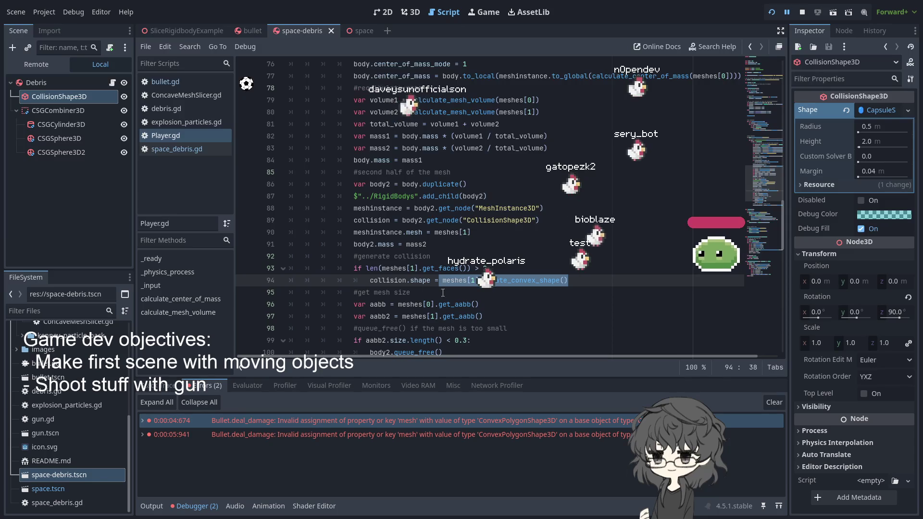
Change line 30 to 'body.collision.shape=mesh1.create_convex_shape()' and run with F5.
{"action": "left_click", "coordinate": [252, 30]}
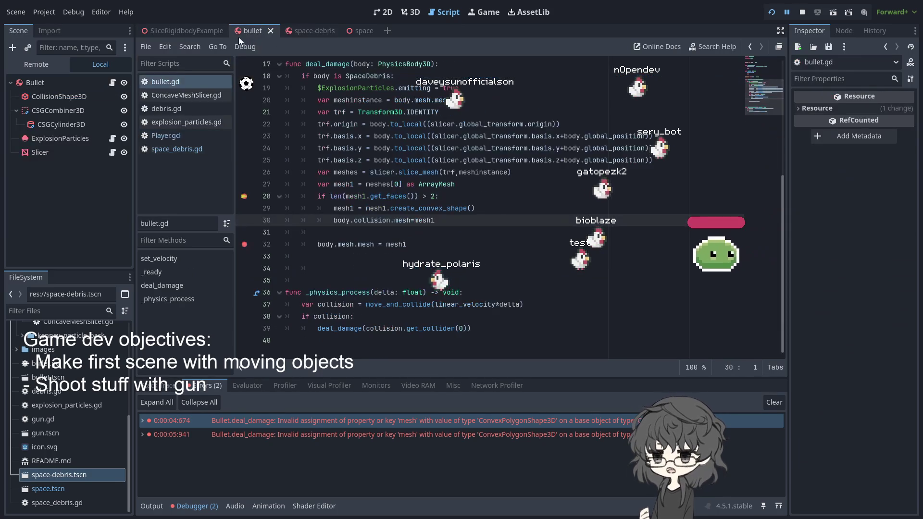
{"action": "double_click", "coordinate": [402, 220]}
{"action": "type", "text": "shape"}
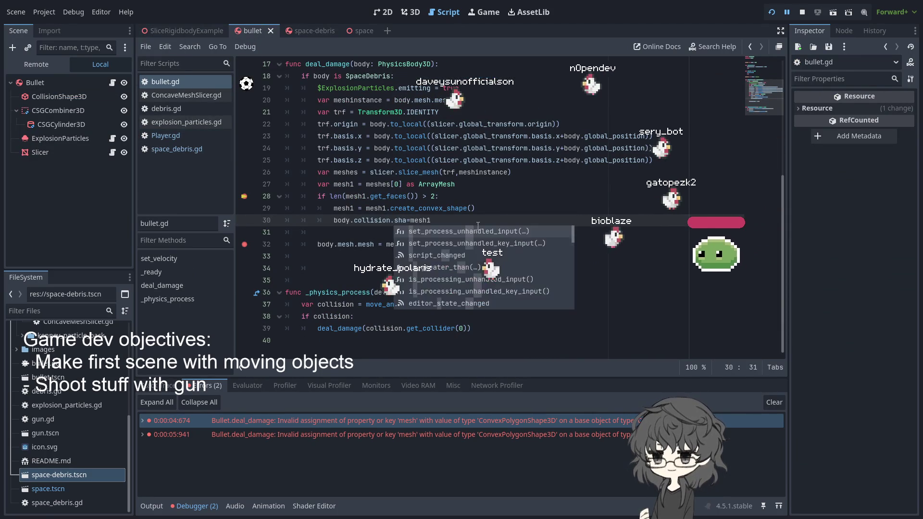
{"action": "left_click", "coordinate": [475, 224]}
{"action": "type", "text": ","}
{"action": "key", "text": "BackSpace"}
{"action": "type", "text": ".create_co"}
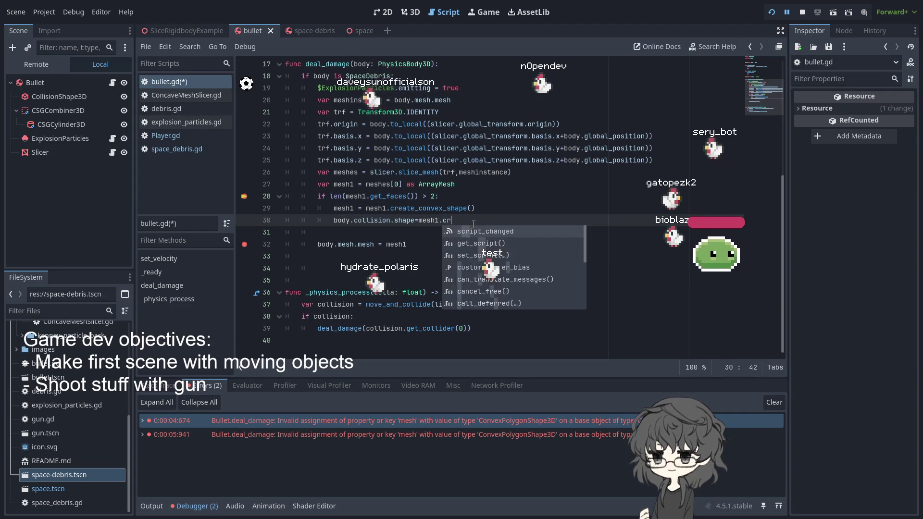
{"action": "type", "text": "nvex_shape("}
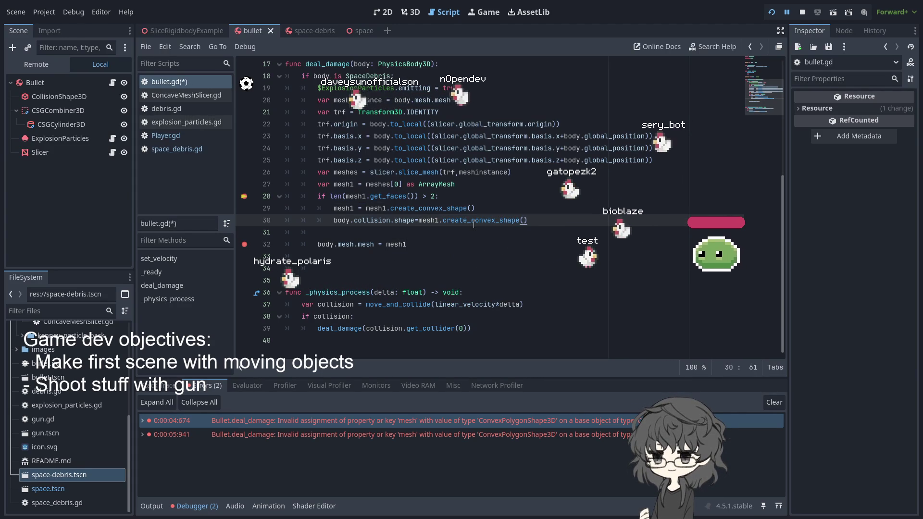
{"action": "key", "text": "F5"}
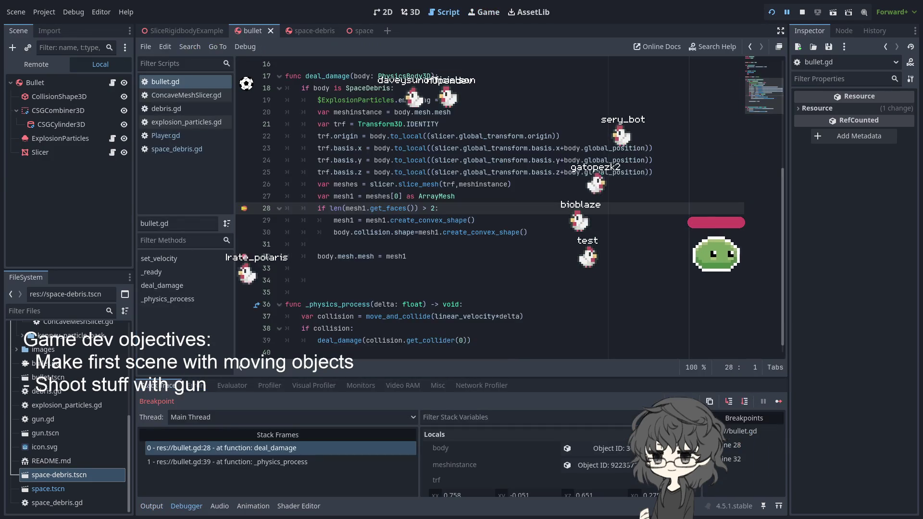
Continue the game and check the Errors tab for the nonexistent create_convex_shape error.
{"action": "left_click", "coordinate": [778, 402]}
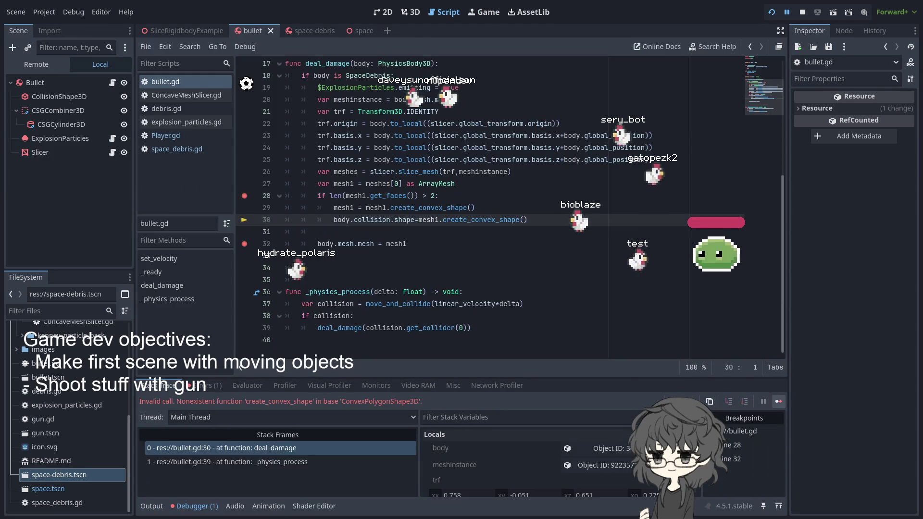
{"action": "left_click", "coordinate": [777, 402]}
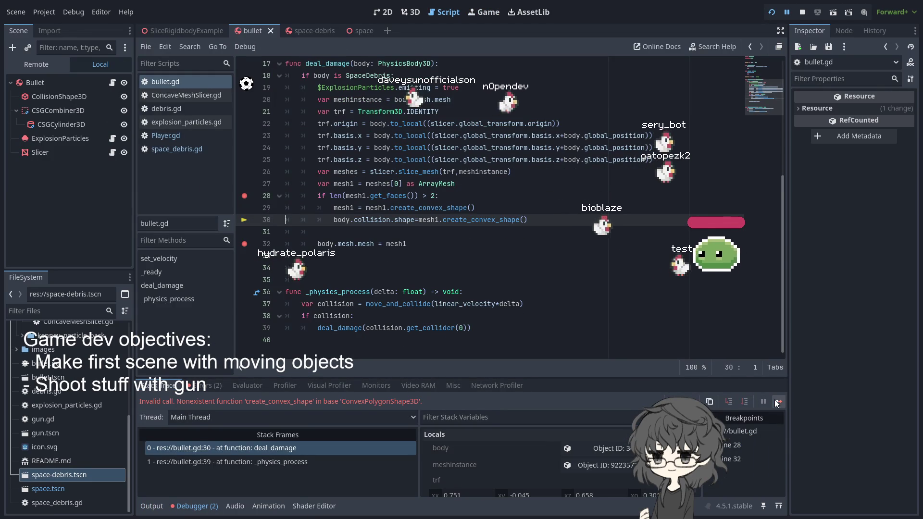
{"action": "left_click", "coordinate": [204, 386]}
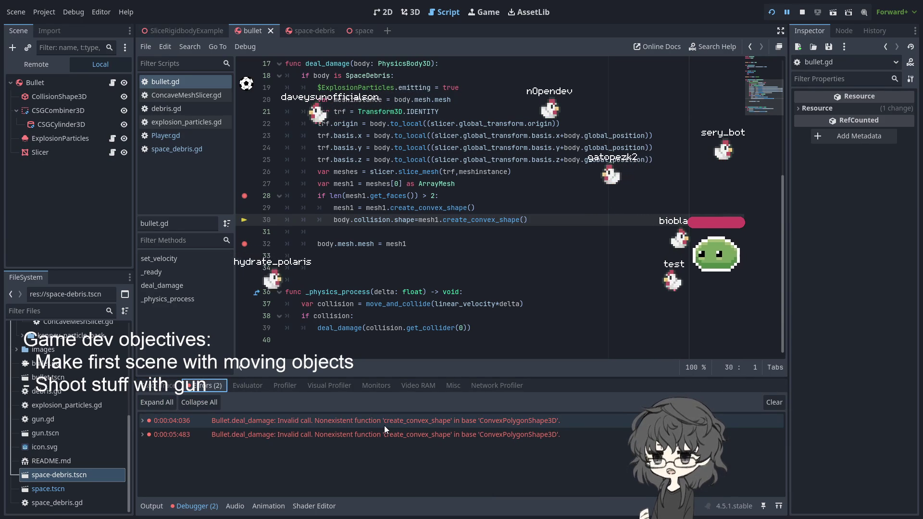
Compare create_convex_shape calls on lines 29–30 and select 'mesh1 = ' on line 29.
{"action": "double_click", "coordinate": [431, 207]}
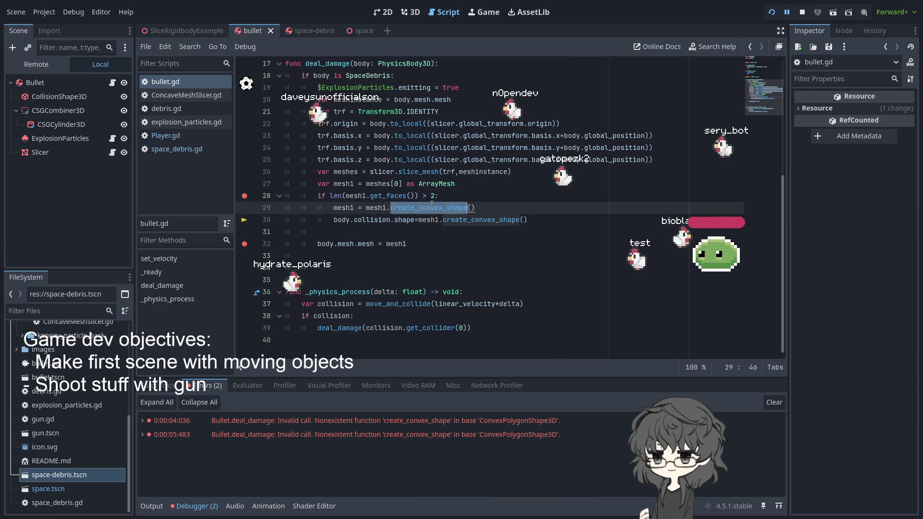
{"action": "double_click", "coordinate": [466, 220]}
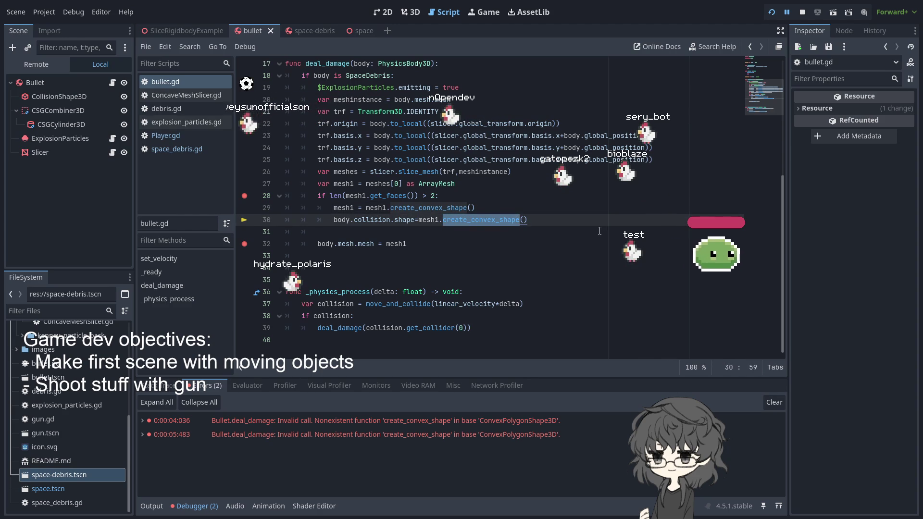
{"action": "key", "text": "Right"}
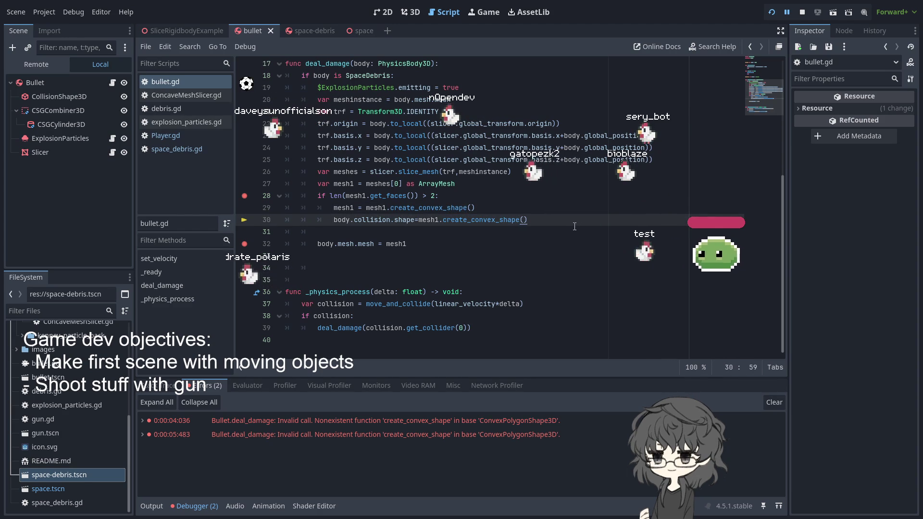
{"action": "left_click_drag", "start_coordinate": [361, 208], "coordinate": [333, 208]}
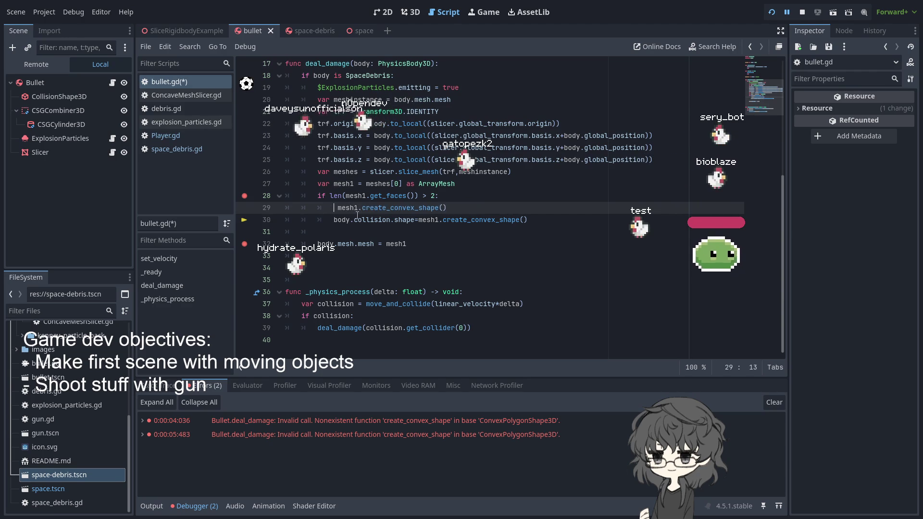
Restore 'mesh1 =' at the start of line 29's convex shape call.
{"action": "double_click", "coordinate": [365, 244]}
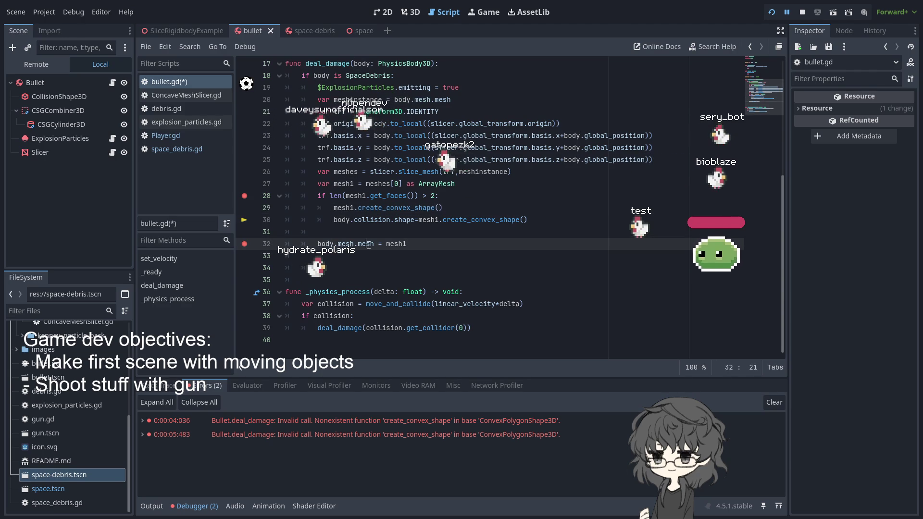
{"action": "mouse_move", "coordinate": [333, 207]}
{"action": "left_mouse_down"}
{"action": "mouse_move", "coordinate": [457, 214]}
{"action": "mouse_move", "coordinate": [477, 202]}
{"action": "left_mouse_up"}
{"action": "left_click", "coordinate": [411, 223]}
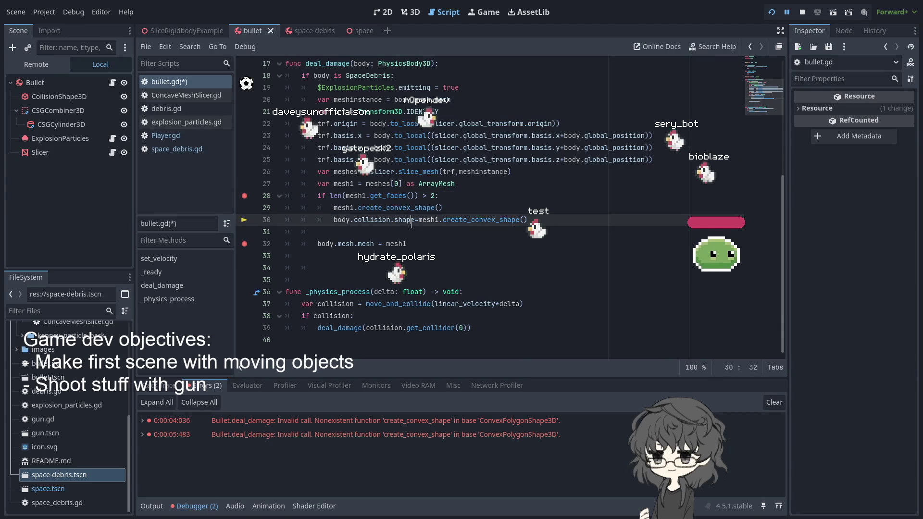
{"action": "left_click_drag", "start_coordinate": [334, 206], "coordinate": [517, 213]}
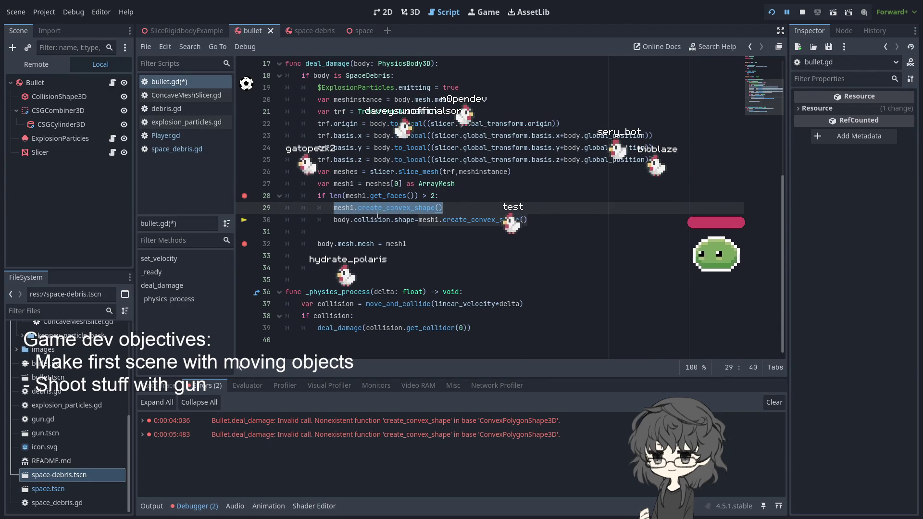
{"action": "key", "text": "Home"}
{"action": "type", "text": "mesh1 ="}
Move the mesh1 assignment below the body.collision line, save bullet.gd, and rerun.
{"action": "triple_click", "coordinate": [501, 208]}
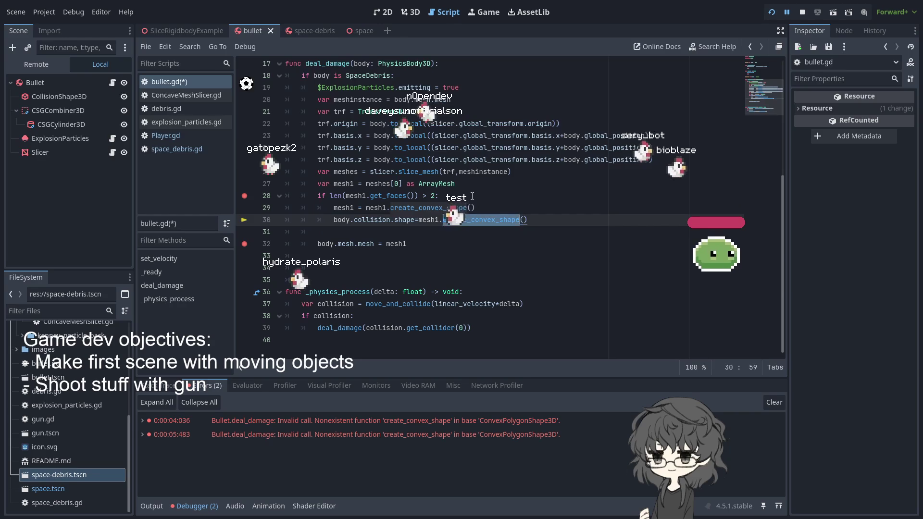
{"action": "left_click_drag", "start_coordinate": [475, 209], "coordinate": [476, 225]}
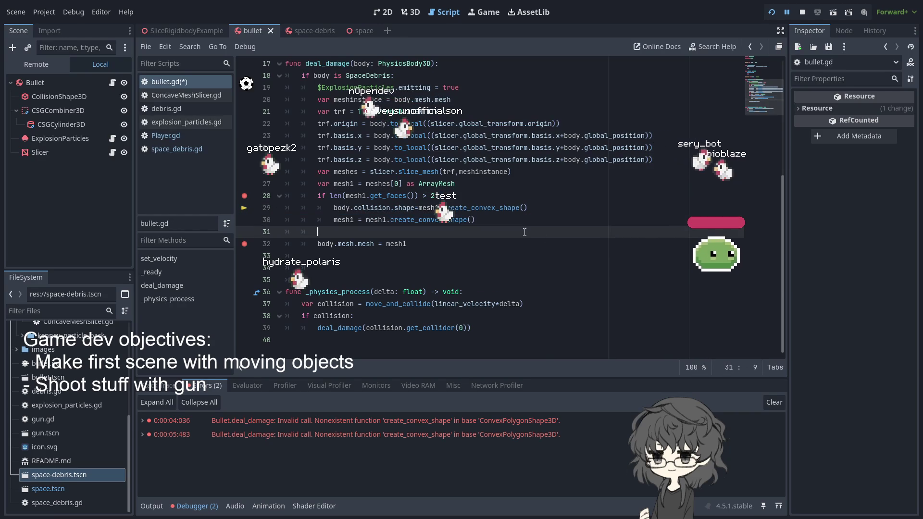
{"action": "key", "text": "ctrl+s"}
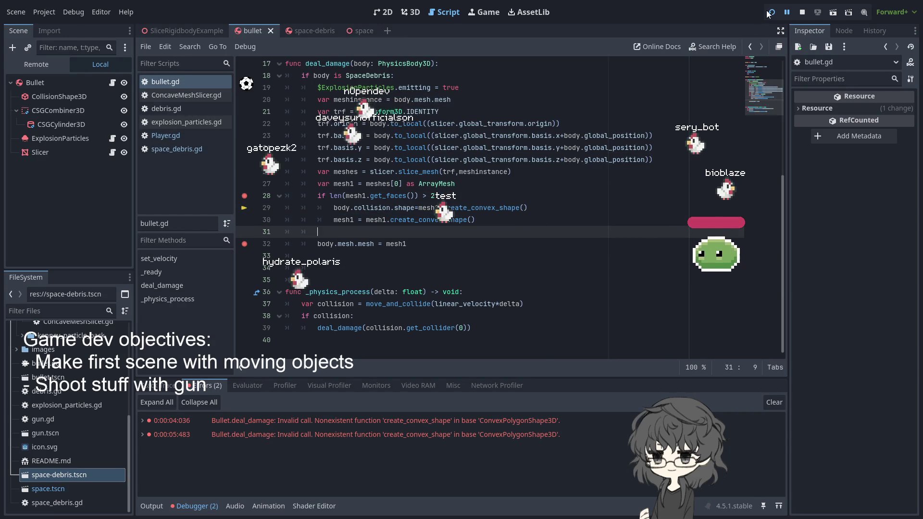
{"action": "left_click", "coordinate": [770, 13]}
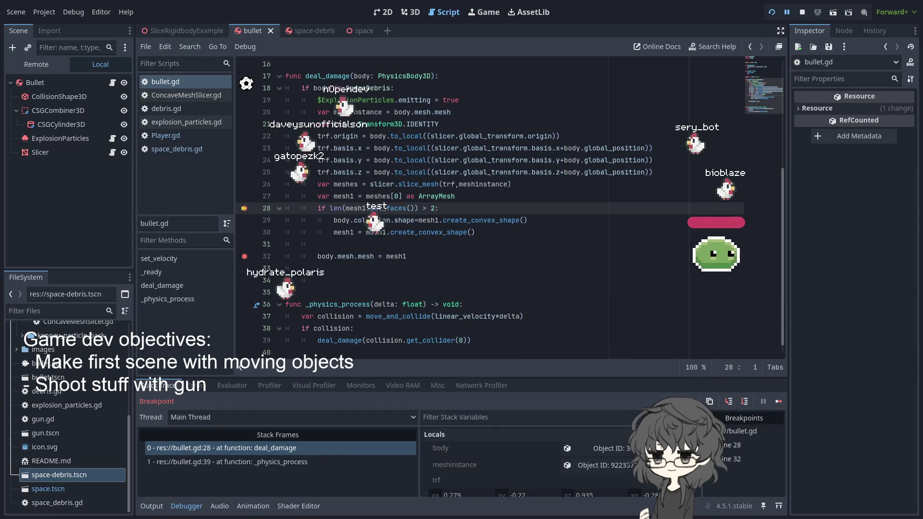
Resume execution past the breakpoints and check the debugger's error list for the get_faces failure.
{"action": "left_click", "coordinate": [778, 401]}
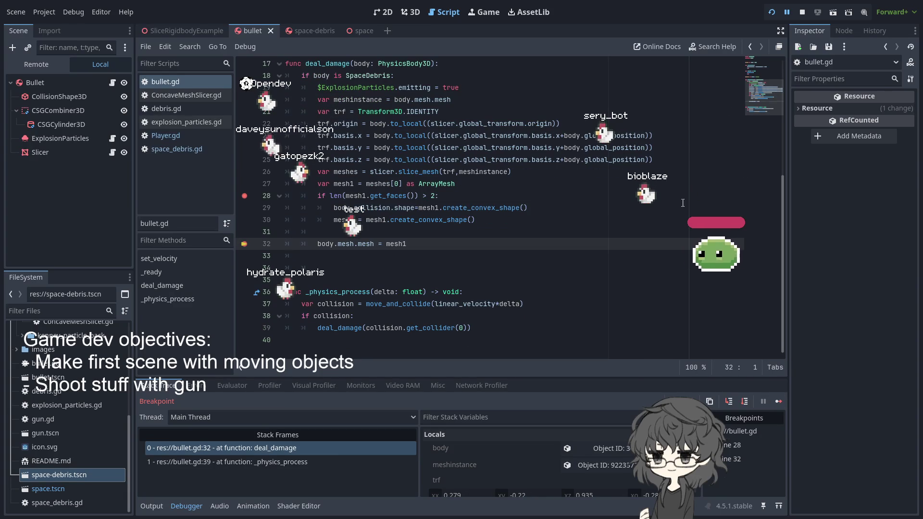
{"action": "left_click", "coordinate": [779, 402]}
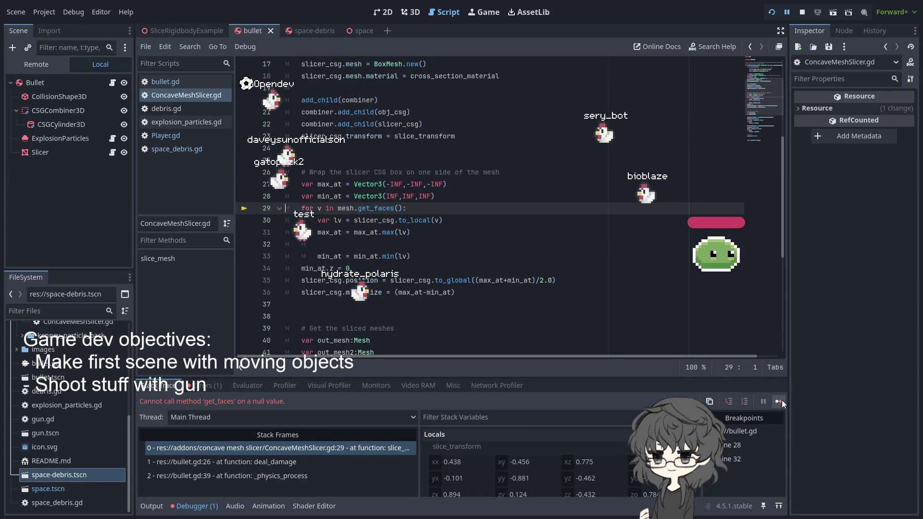
{"action": "left_click", "coordinate": [208, 385]}
{"action": "left_click", "coordinate": [156, 388]}
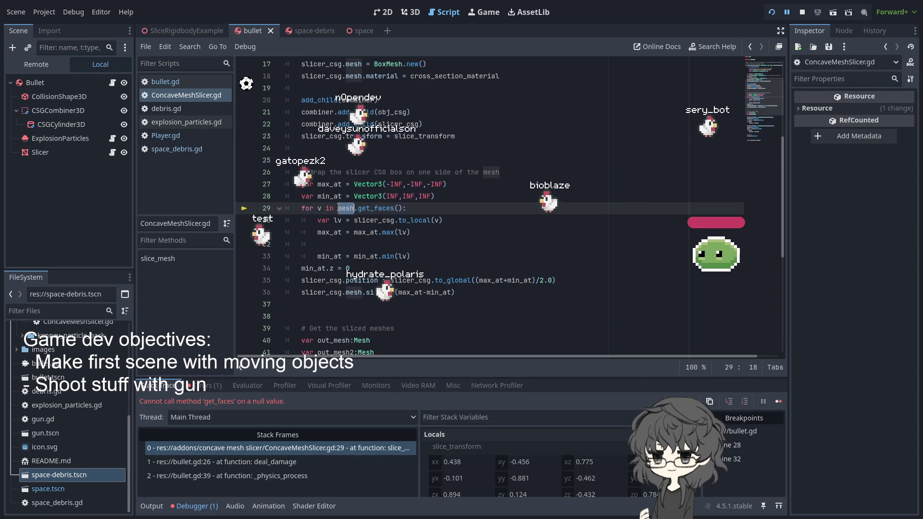
Inspect the null mesh variable in the debugger's Locals panel.
{"action": "scroll", "coordinate": [401, 221], "scroll_direction": "up", "scroll_amount": 4}
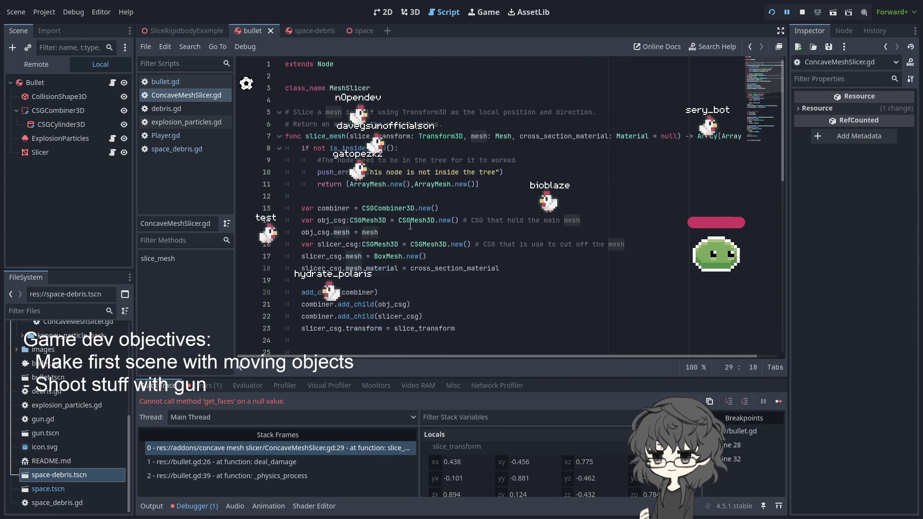
{"action": "scroll", "coordinate": [410, 225], "scroll_direction": "down", "scroll_amount": 3}
{"action": "scroll", "coordinate": [410, 225], "scroll_direction": "up", "scroll_amount": 2}
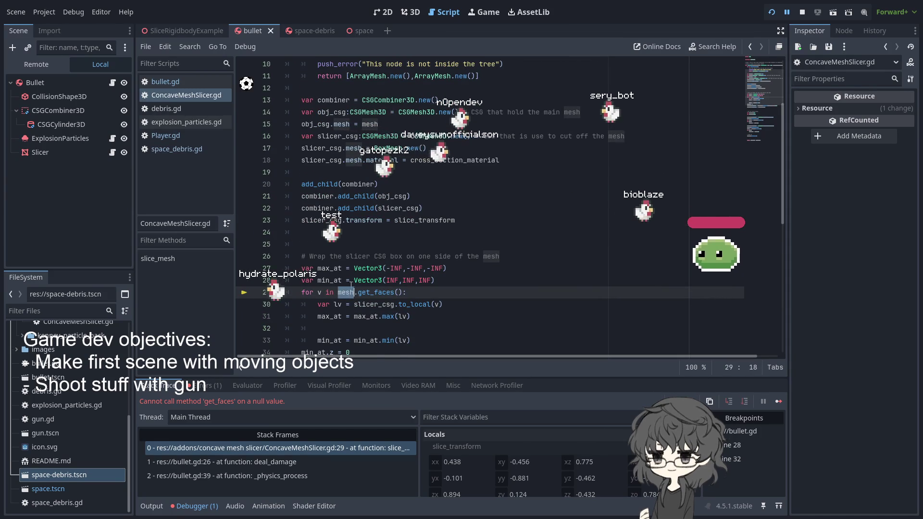
{"action": "scroll", "coordinate": [366, 279], "scroll_direction": "up", "scroll_amount": 2}
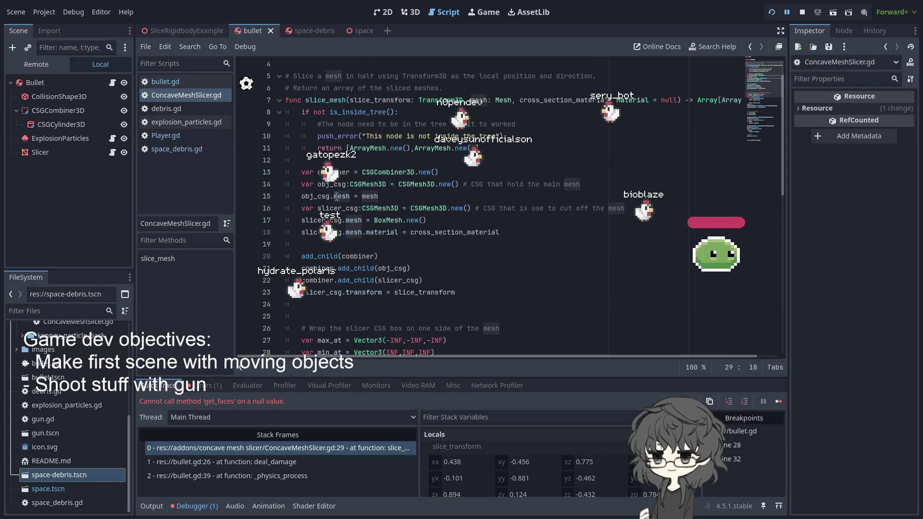
{"action": "scroll", "coordinate": [324, 194], "scroll_direction": "up", "scroll_amount": 1}
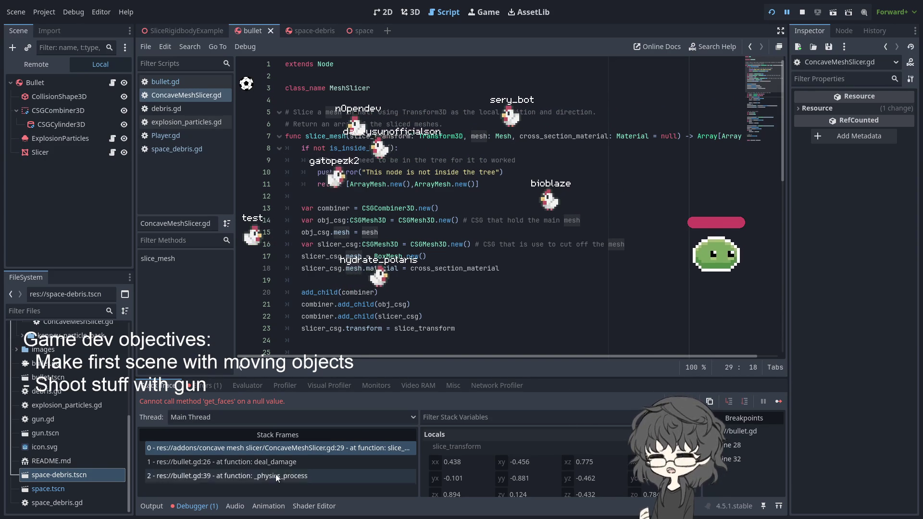
{"action": "scroll", "coordinate": [551, 474], "scroll_direction": "down", "scroll_amount": 2}
{"action": "scroll", "coordinate": [528, 474], "scroll_direction": "down", "scroll_amount": 3}
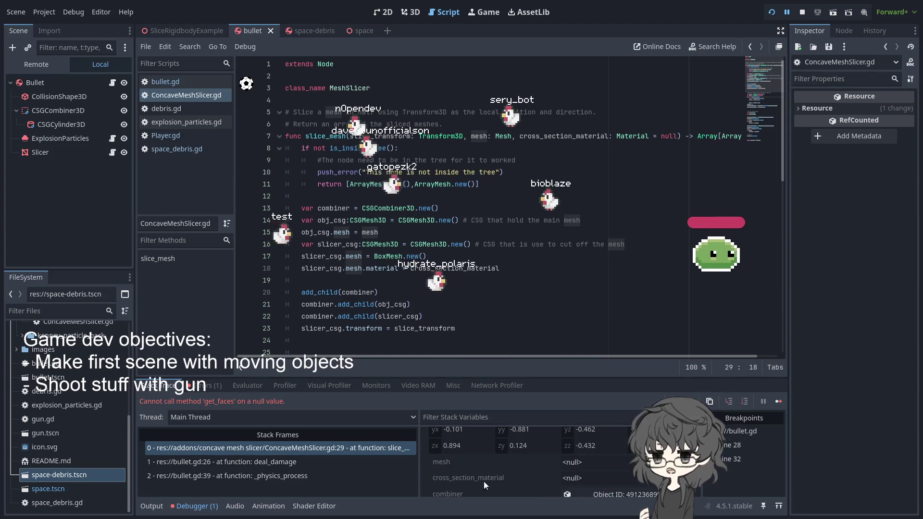
{"action": "left_click", "coordinate": [451, 461]}
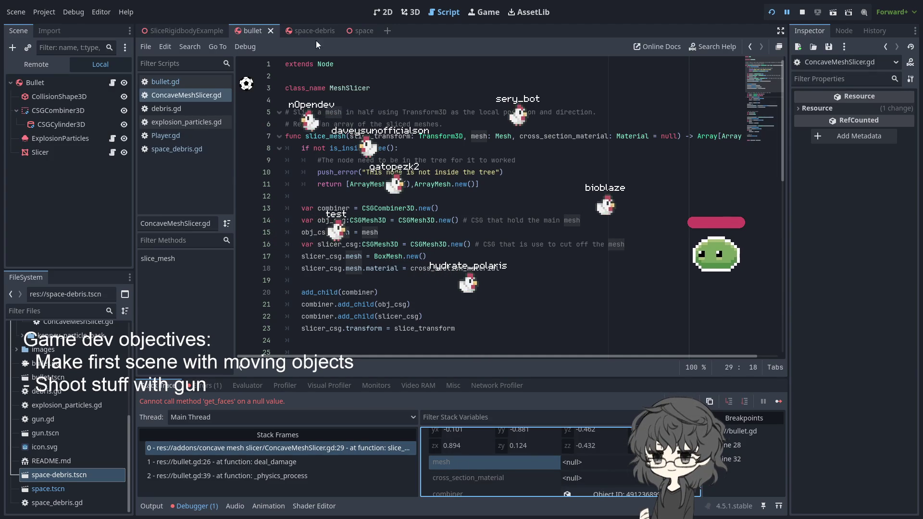
Look over the SliceRigidbodyExample and space-debris scenes, then bring back the running game view.
{"action": "left_click", "coordinate": [185, 30]}
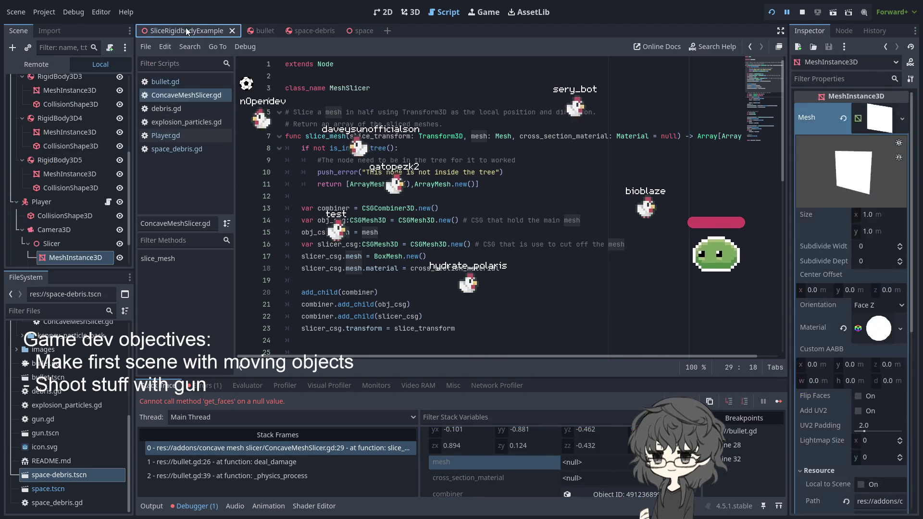
{"action": "left_click", "coordinate": [296, 31]}
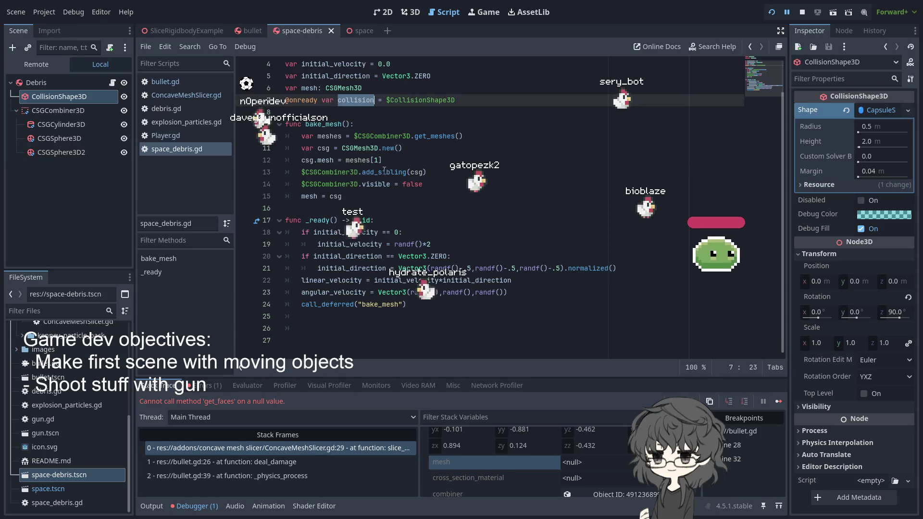
{"action": "left_click", "coordinate": [196, 30]}
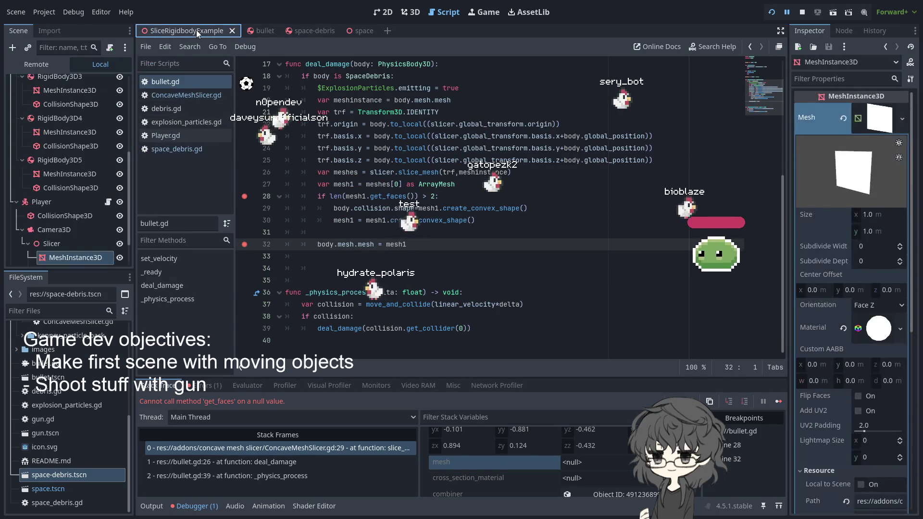
{"action": "left_click", "coordinate": [484, 12]}
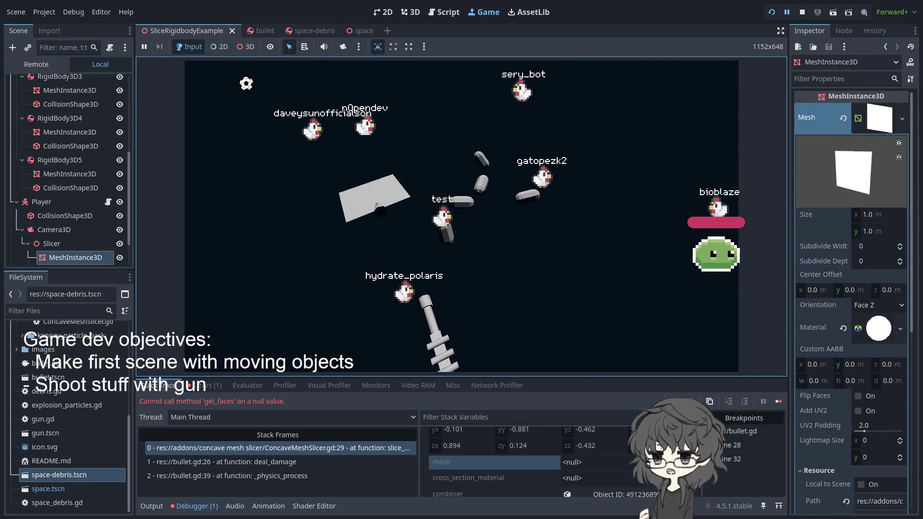
Stop the game and clear the breakpoints on lines 28 and 32 of bullet.gd.
{"action": "key", "text": "F8"}
{"action": "left_click", "coordinate": [244, 196]}
{"action": "left_click", "coordinate": [245, 244]}
{"action": "scroll", "coordinate": [418, 222], "scroll_direction": "up", "scroll_amount": 4}
{"action": "scroll", "coordinate": [452, 232], "scroll_direction": "down", "scroll_amount": 4}
Delete the mesh1 = mesh1.create_convex_shape() line and its leftover empty line.
{"action": "left_click", "coordinate": [460, 236]}
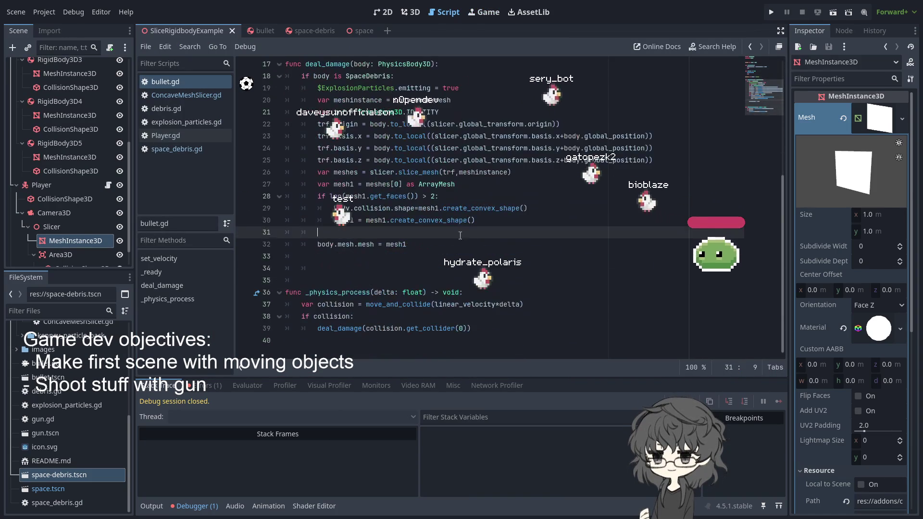
{"action": "double_click", "coordinate": [395, 245]}
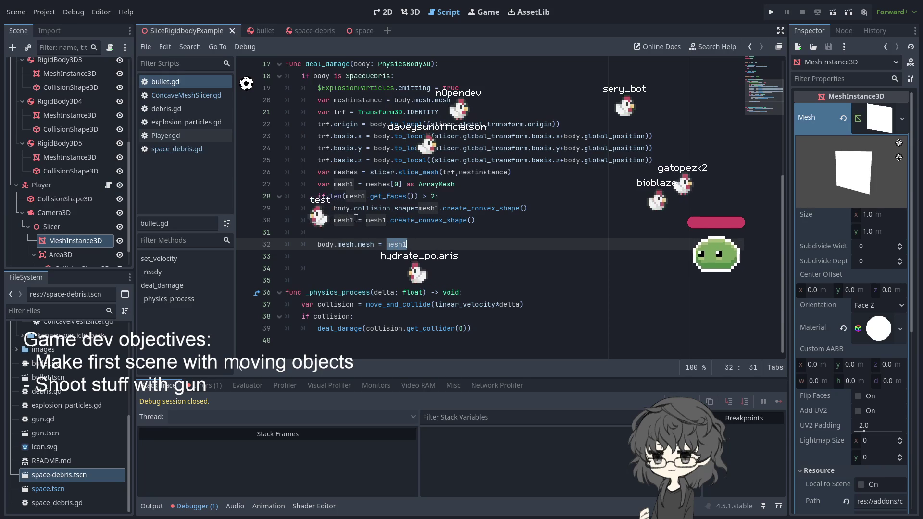
{"action": "left_click_drag", "start_coordinate": [335, 221], "coordinate": [537, 222]}
{"action": "key", "text": "BackSpace"}
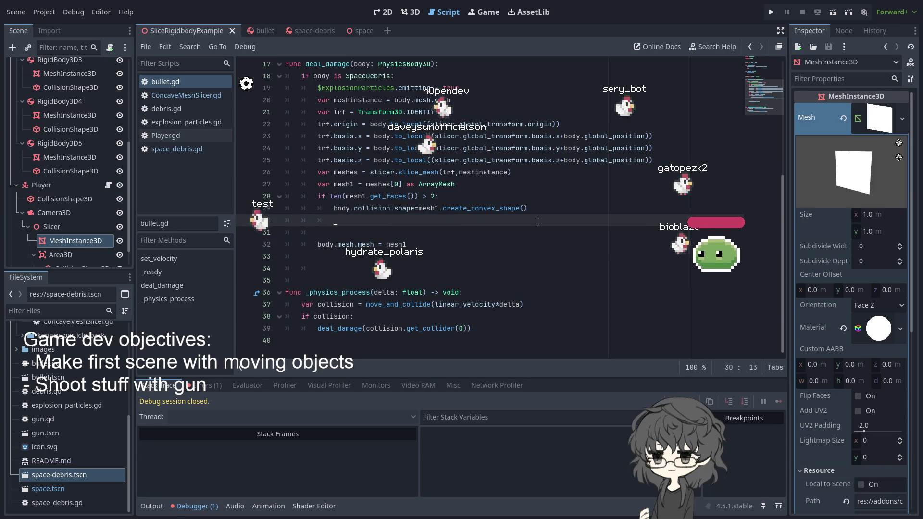
{"action": "key", "text": "BackSpace"}
{"action": "key", "text": "BackSpace"}
{"action": "key", "text": "BackSpace"}
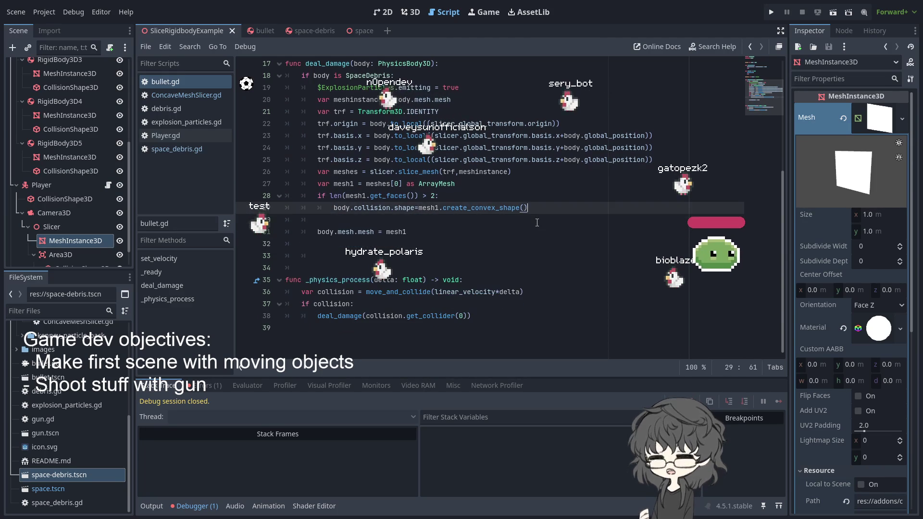
{"action": "left_click", "coordinate": [172, 110]}
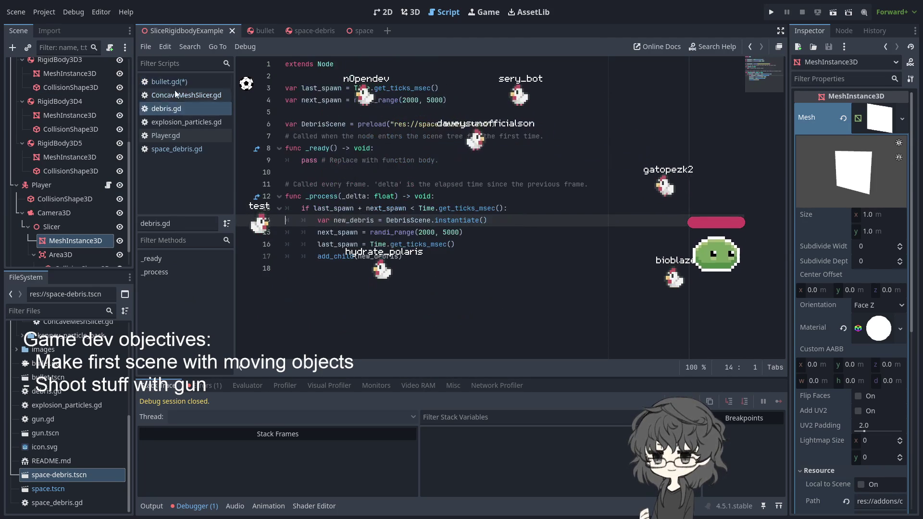
Save the fixed bullet.gd and look at create_convex_shape on line 29.
{"action": "left_click", "coordinate": [172, 83]}
{"action": "key", "text": "ctrl+s"}
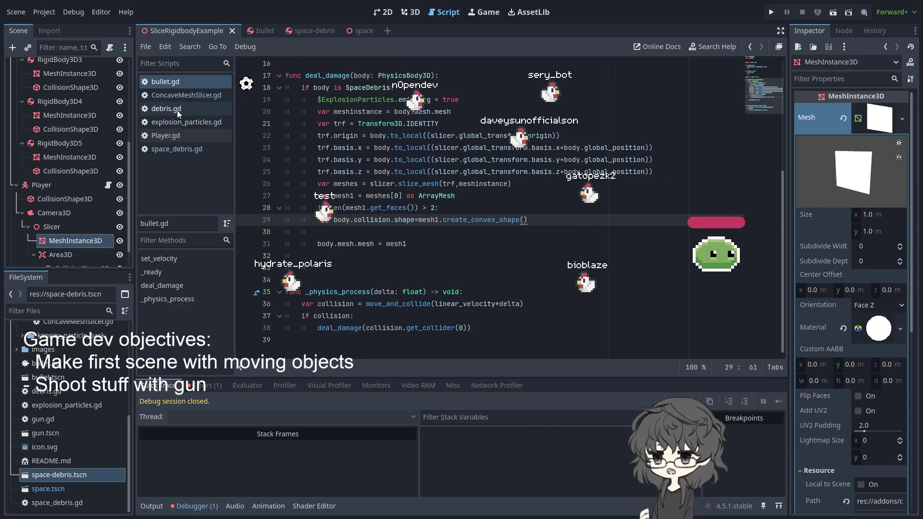
{"action": "left_click", "coordinate": [455, 207]}
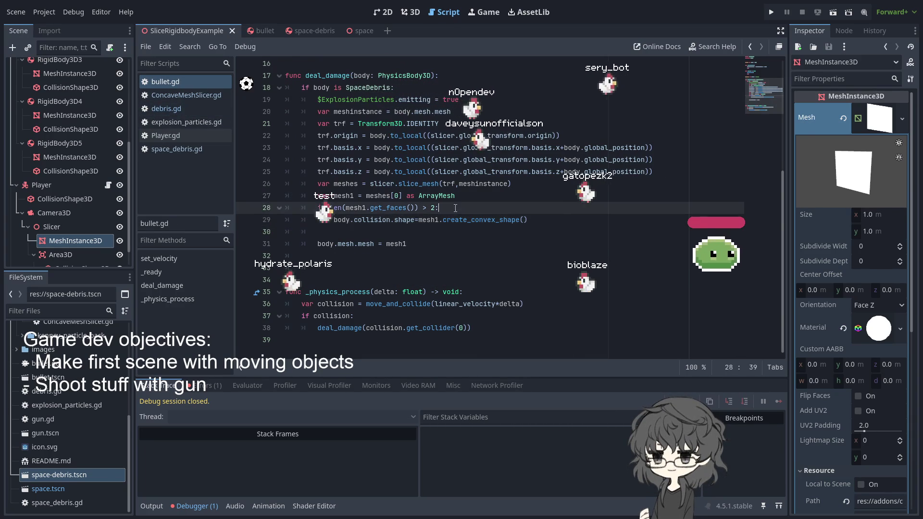
{"action": "double_click", "coordinate": [480, 219]}
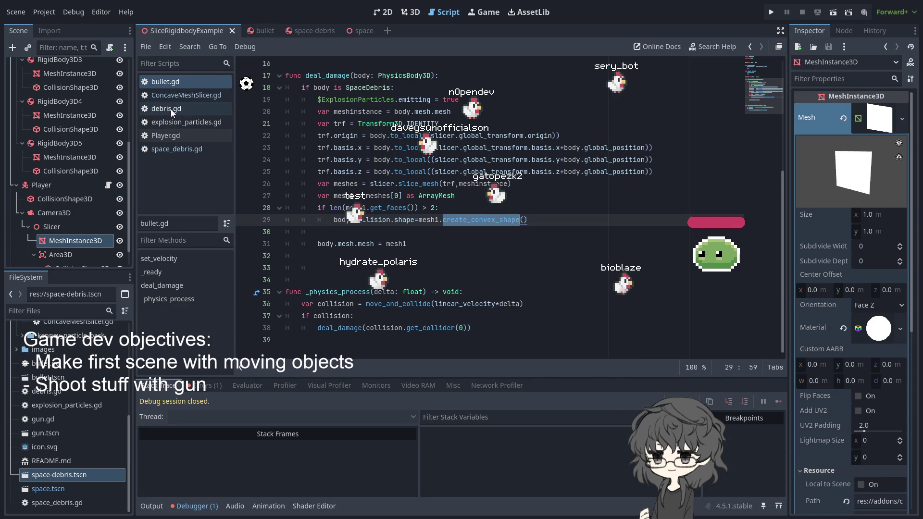
Review Player.gd's collision shape assignment using create_convex_shape on line 74.
{"action": "left_click", "coordinate": [183, 134]}
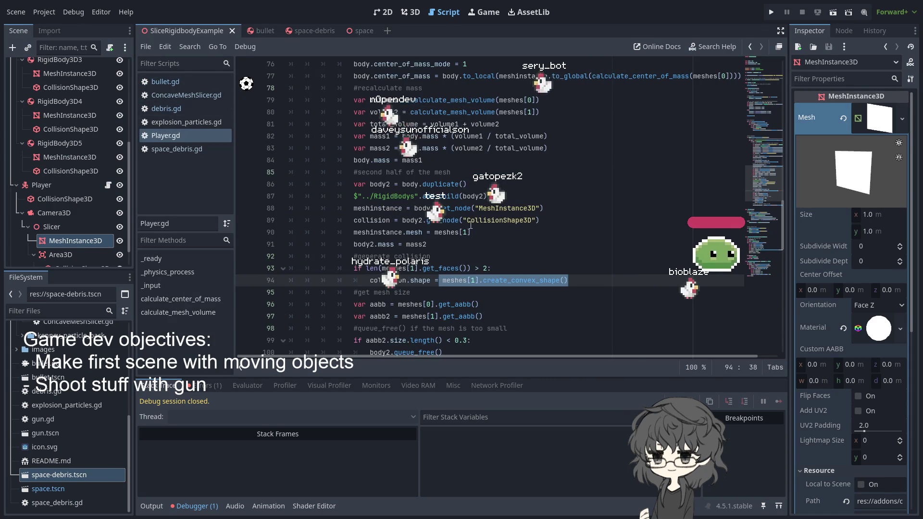
{"action": "scroll", "coordinate": [448, 231], "scroll_direction": "down", "scroll_amount": 3}
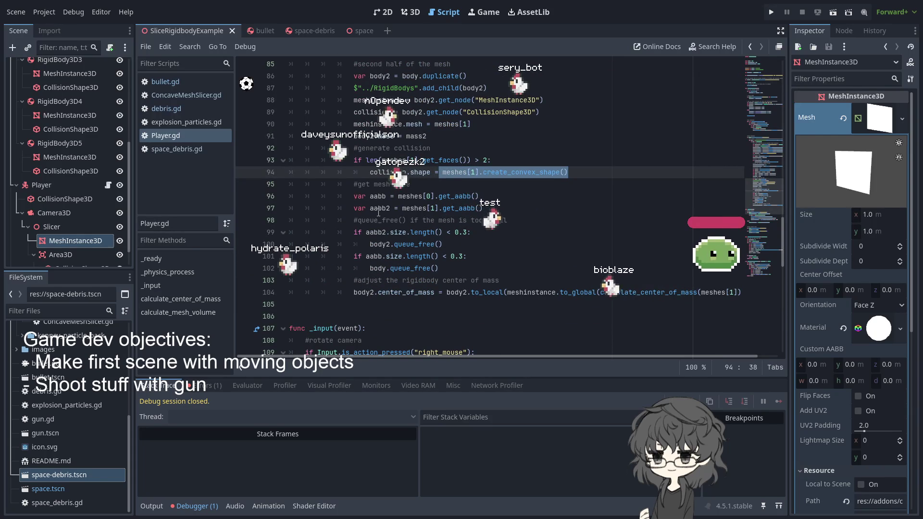
{"action": "scroll", "coordinate": [447, 238], "scroll_direction": "up", "scroll_amount": 3}
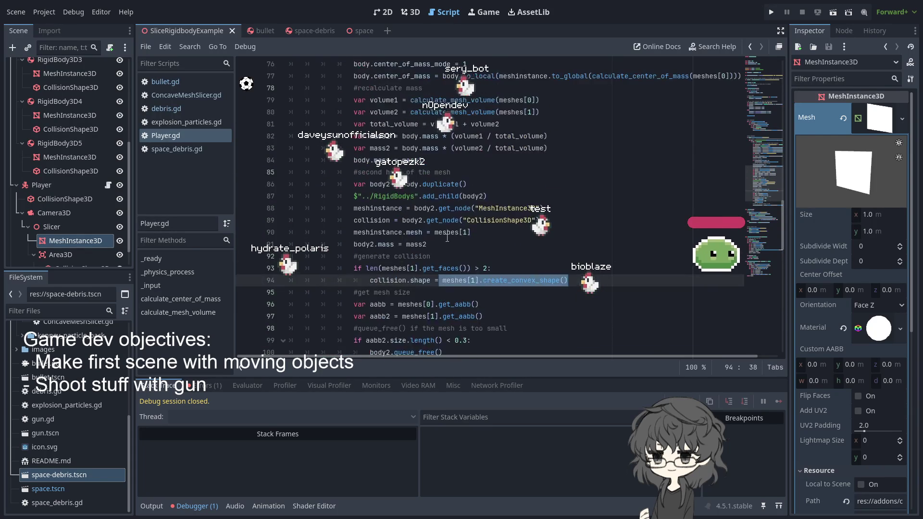
{"action": "scroll", "coordinate": [447, 238], "scroll_direction": "up", "scroll_amount": 5}
{"action": "scroll", "coordinate": [419, 226], "scroll_direction": "up", "scroll_amount": 3}
{"action": "scroll", "coordinate": [420, 226], "scroll_direction": "down", "scroll_amount": 2}
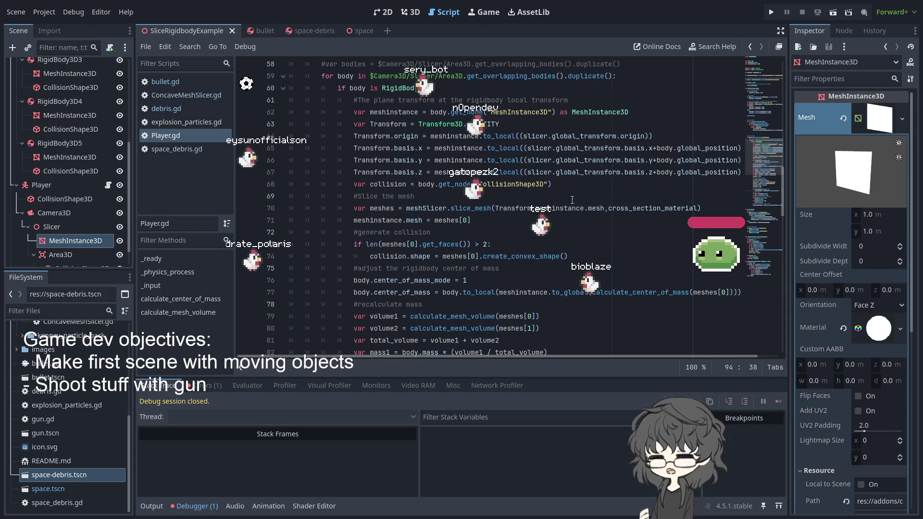
{"action": "scroll", "coordinate": [417, 213], "scroll_direction": "down", "scroll_amount": 2}
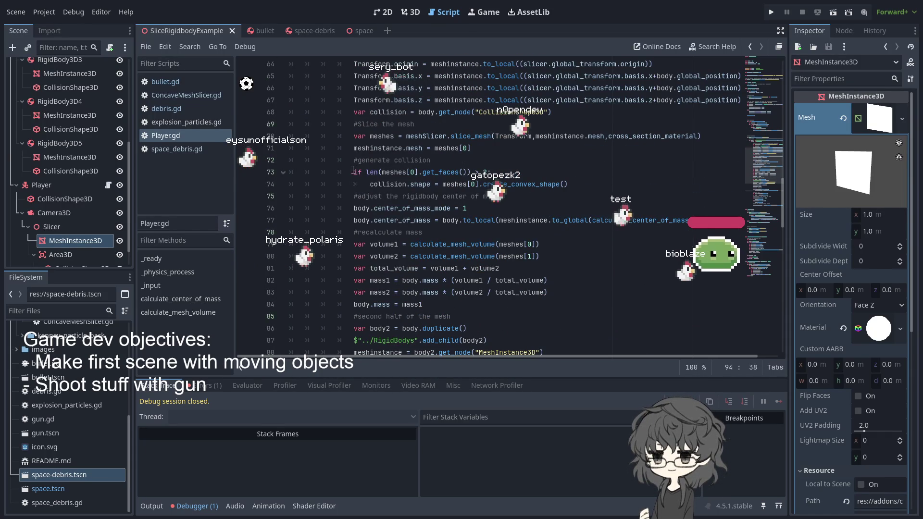
{"action": "left_click_drag", "start_coordinate": [369, 181], "coordinate": [650, 185]}
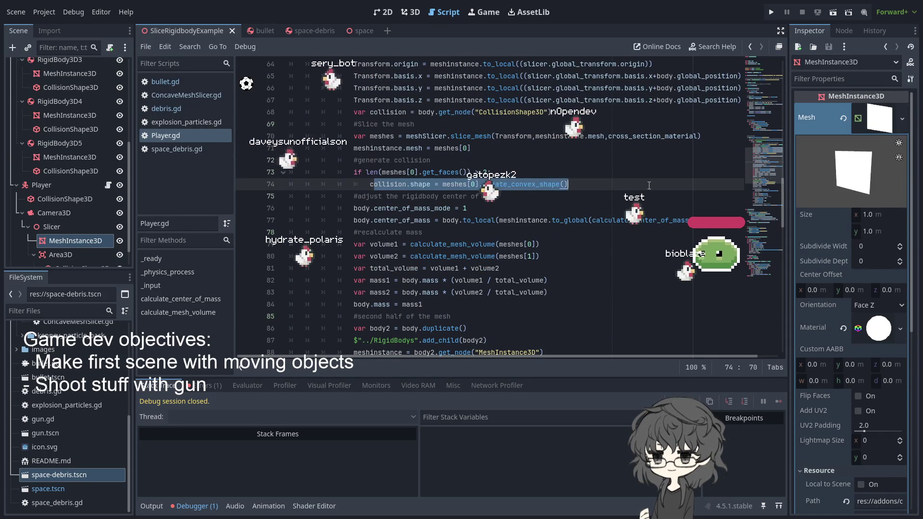
{"action": "scroll", "coordinate": [370, 184], "scroll_direction": "up", "scroll_amount": 2}
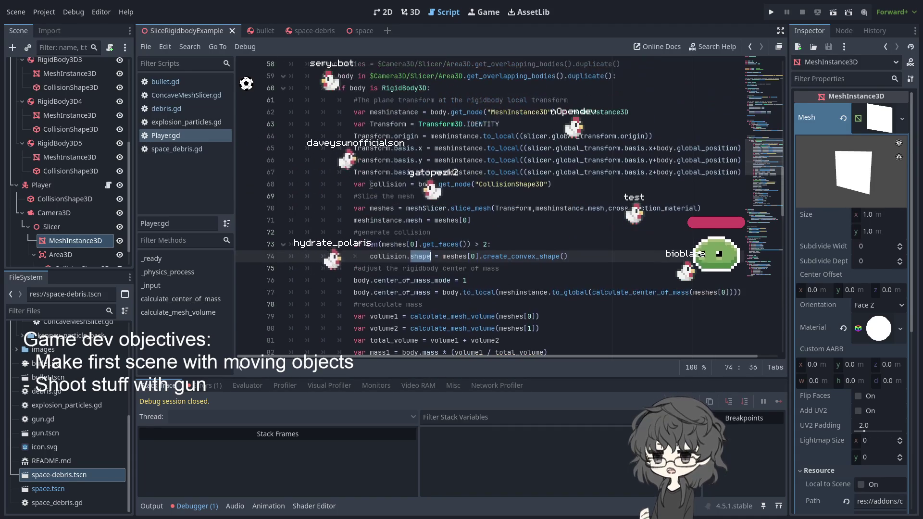
{"action": "double_click", "coordinate": [533, 256]}
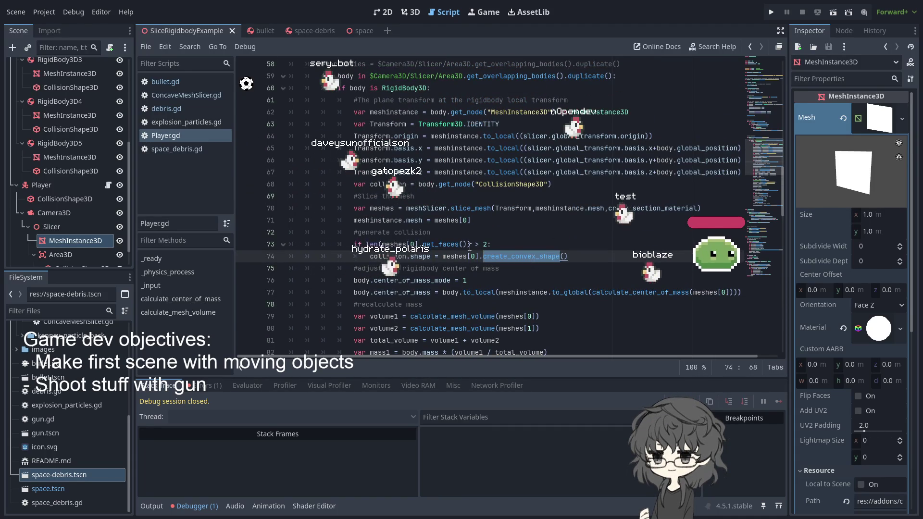
{"action": "scroll", "coordinate": [533, 258], "scroll_direction": "down", "scroll_amount": 2}
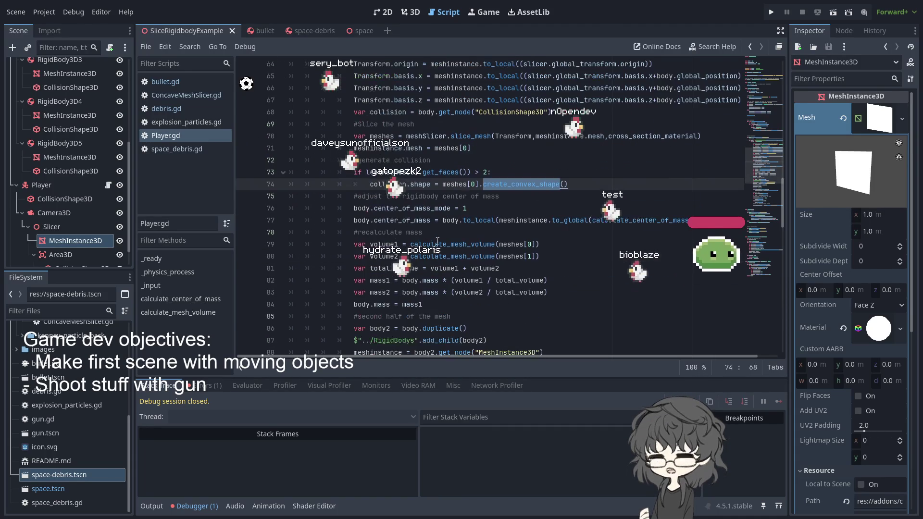
Study Player.gd's meshes and meshinstance.mesh = meshes[0] lines, then return to bullet.gd's mesh1 line.
{"action": "double_click", "coordinate": [362, 208]}
{"action": "scroll", "coordinate": [406, 223], "scroll_direction": "up", "scroll_amount": 2}
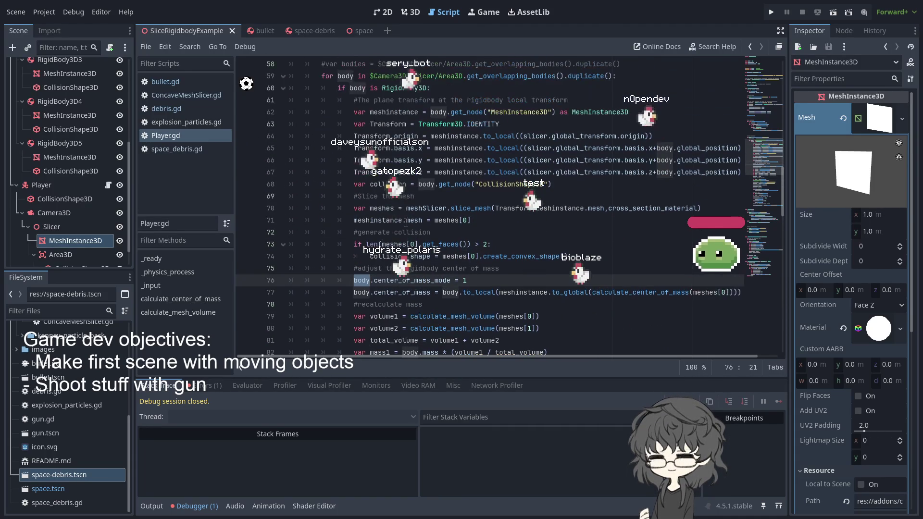
{"action": "double_click", "coordinate": [387, 208]}
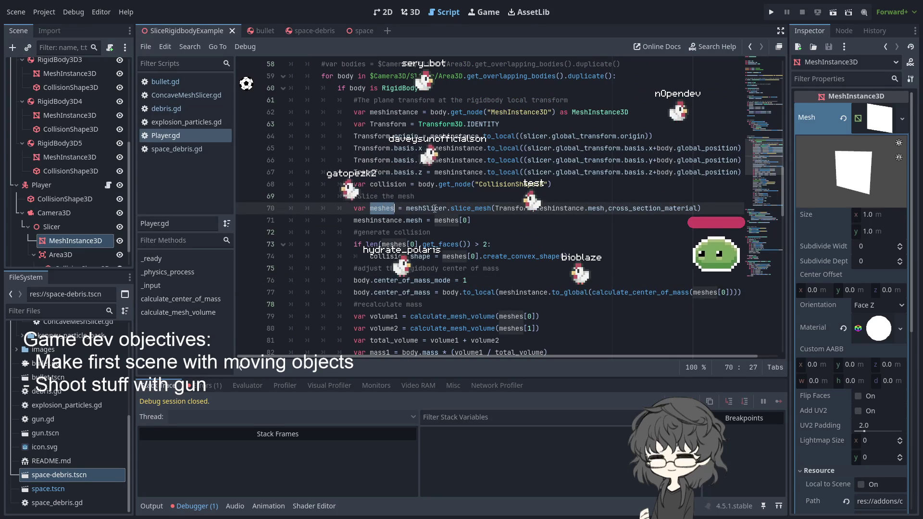
{"action": "double_click", "coordinate": [383, 221]}
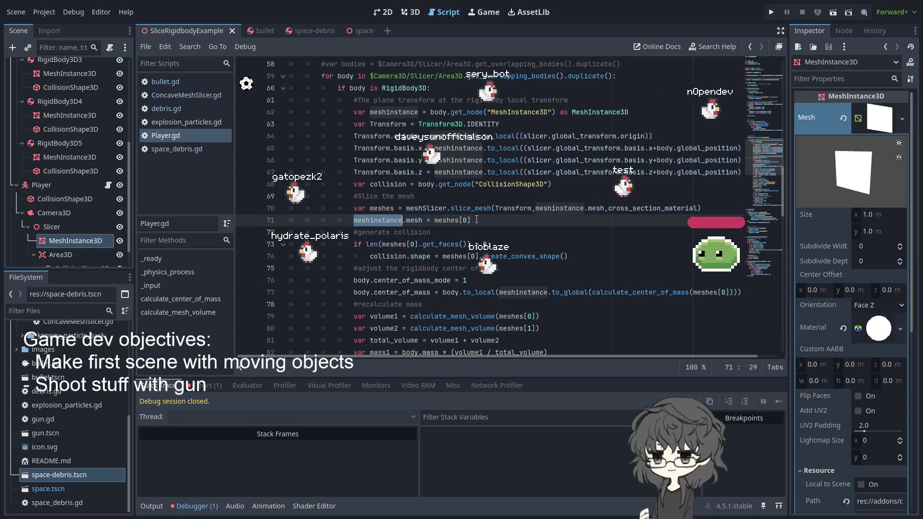
{"action": "left_click_drag", "start_coordinate": [476, 220], "coordinate": [353, 221]}
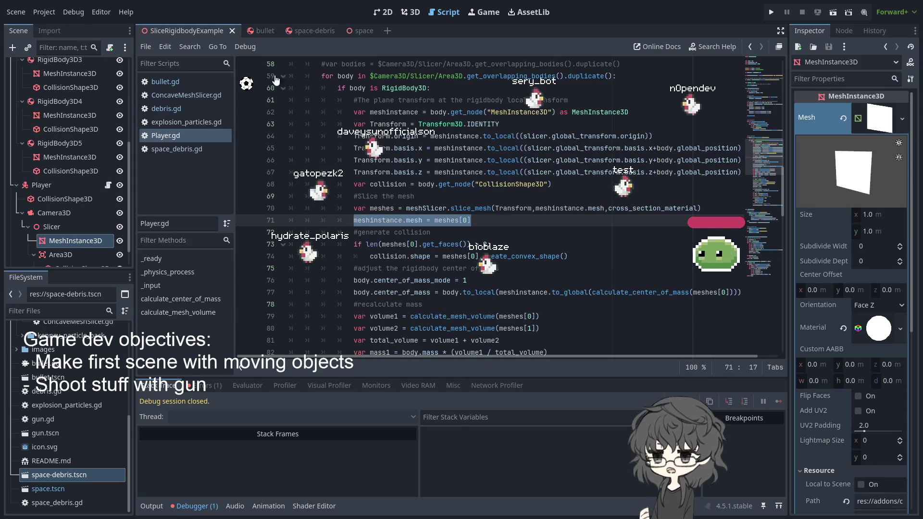
{"action": "left_click", "coordinate": [256, 30]}
{"action": "double_click", "coordinate": [396, 245]}
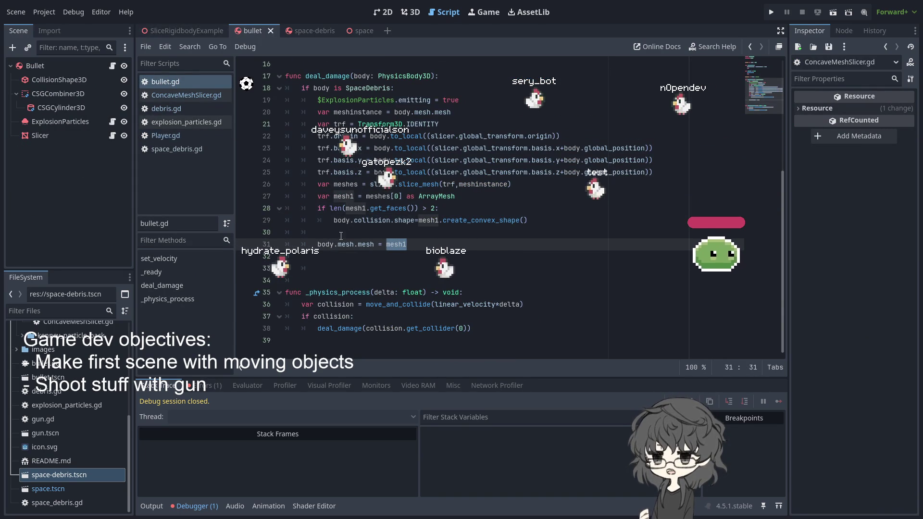
Test-run the game from bullet.gd and stop it again.
{"action": "double_click", "coordinate": [466, 197]}
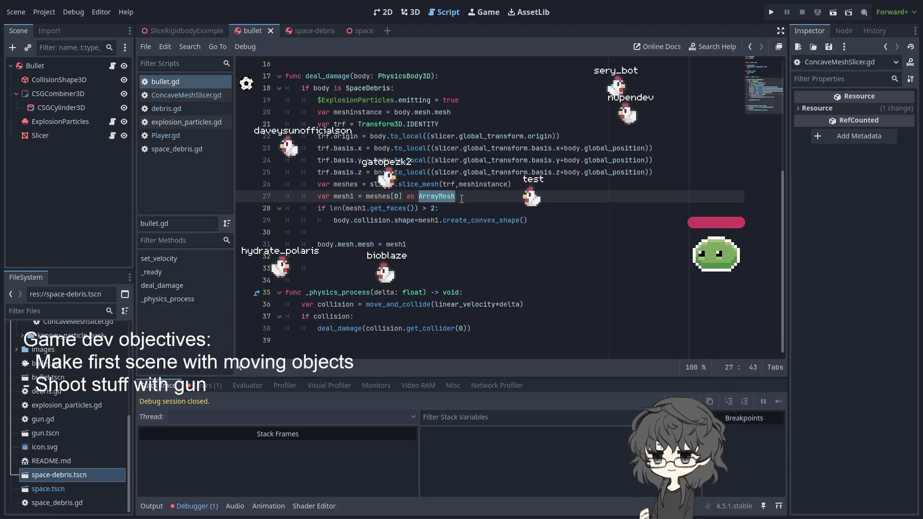
{"action": "left_click", "coordinate": [771, 13]}
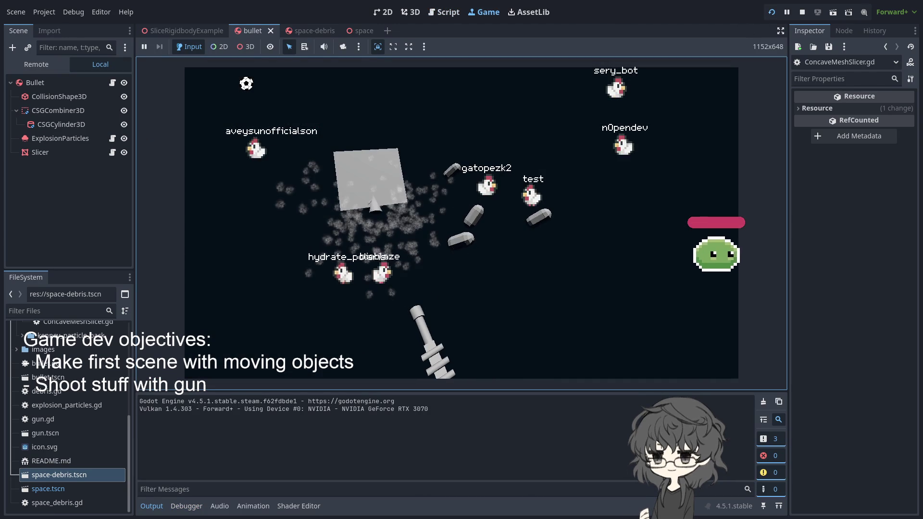
{"action": "key", "text": "F8"}
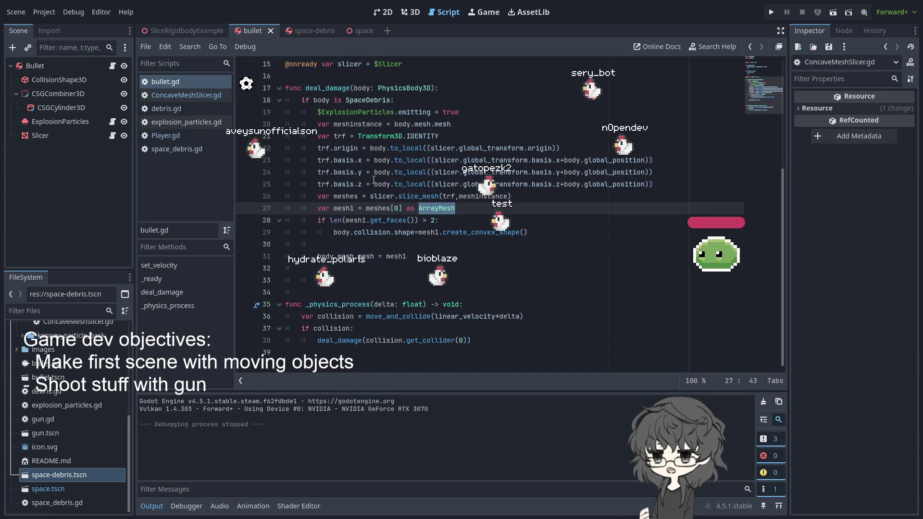
Bring up the space-debris and space scenes, then the game view.
{"action": "left_click", "coordinate": [396, 247]}
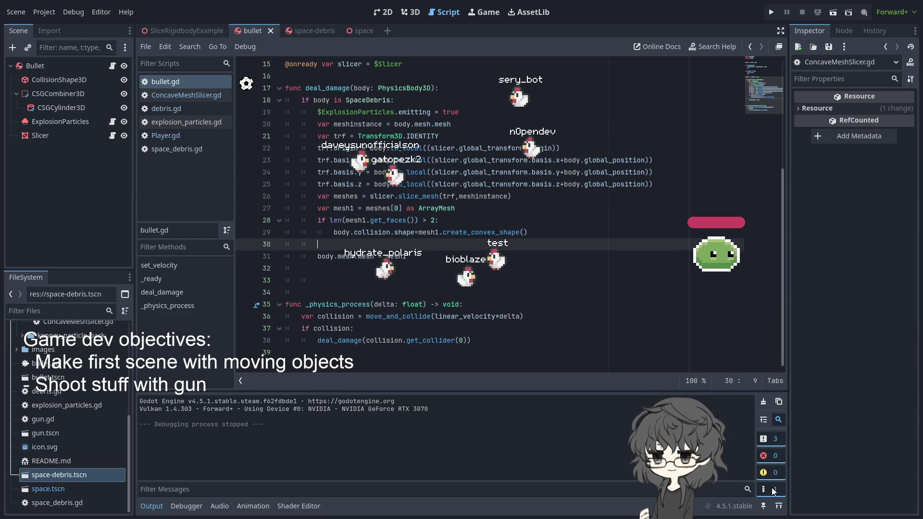
{"action": "left_click", "coordinate": [307, 34]}
{"action": "left_click", "coordinate": [366, 32]}
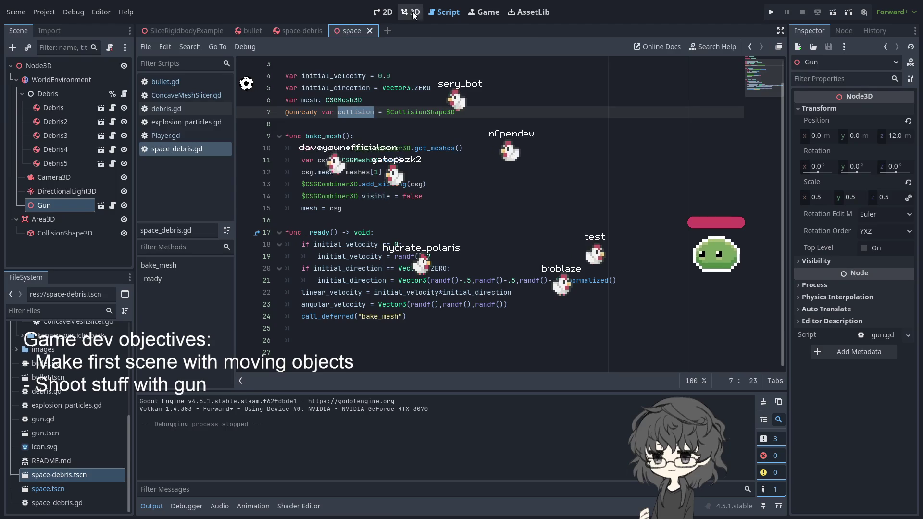
{"action": "left_click", "coordinate": [486, 13]}
Run the project to shoot and slice the space debris.
{"action": "left_click", "coordinate": [771, 12]}
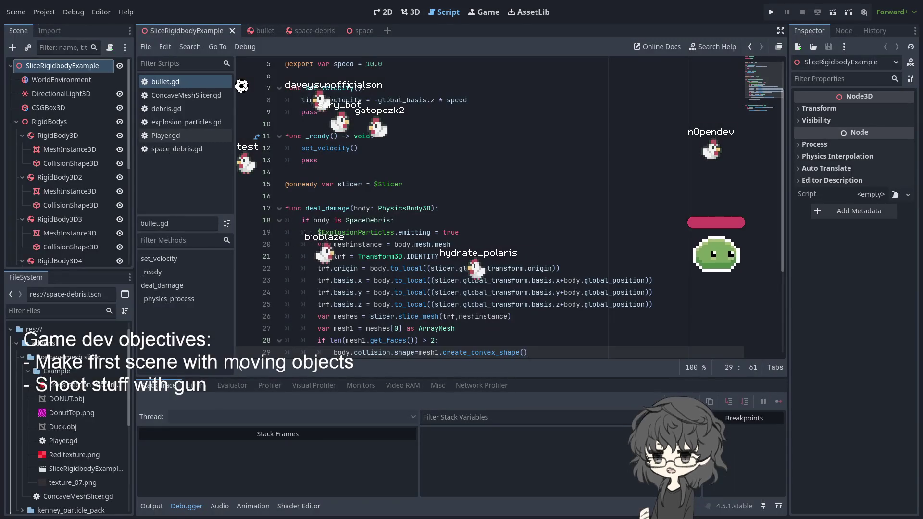
Start the SliceRigidbodyExample project from the script editor so it plays in the game view.
{"action": "left_click", "coordinate": [592, 200]}
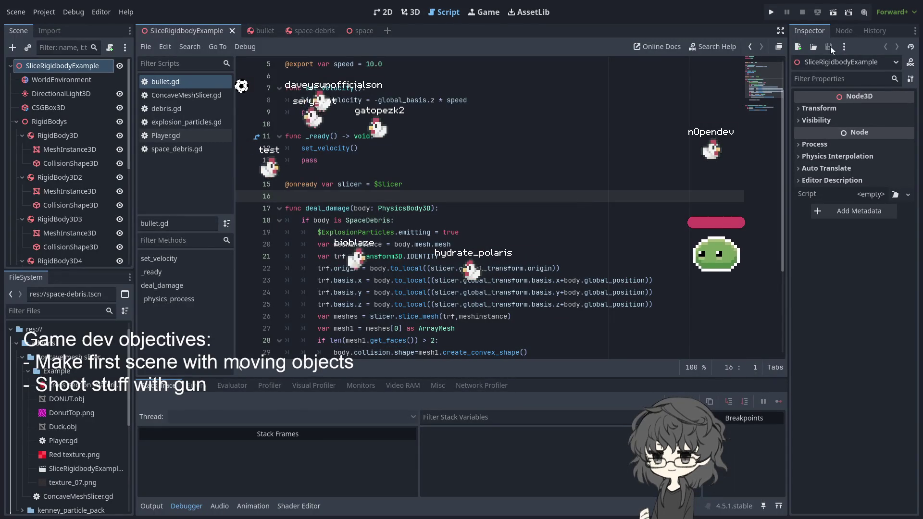
{"action": "scroll", "coordinate": [553, 139], "scroll_direction": "down", "scroll_amount": 3}
{"action": "scroll", "coordinate": [625, 101], "scroll_direction": "up", "scroll_amount": 5}
{"action": "scroll", "coordinate": [711, 60], "scroll_direction": "down", "scroll_amount": 6}
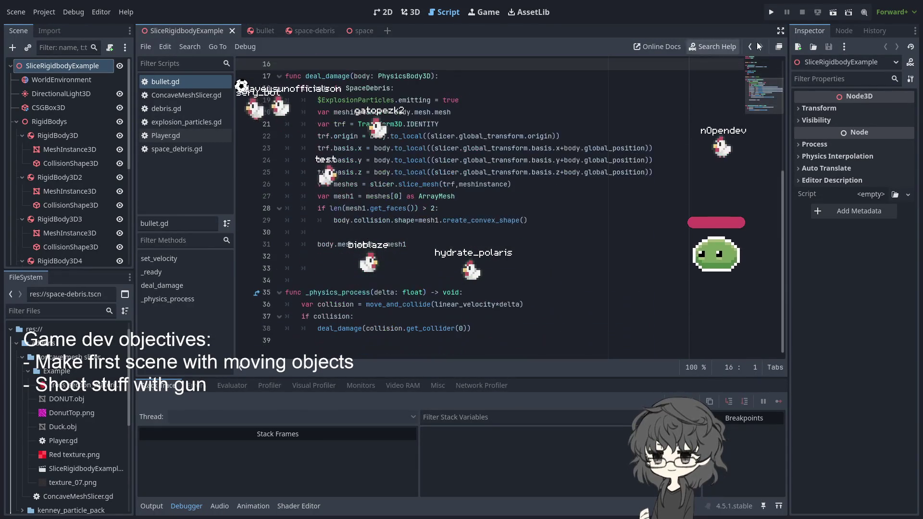
{"action": "left_click", "coordinate": [770, 13]}
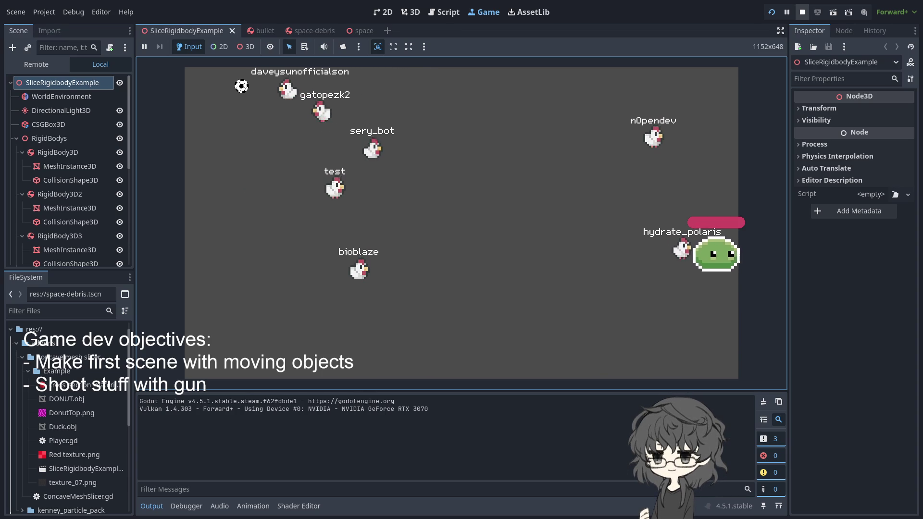
Stop the running example and cycle through the Game, 2D, 3D and Script workspaces.
{"action": "key", "text": "F8"}
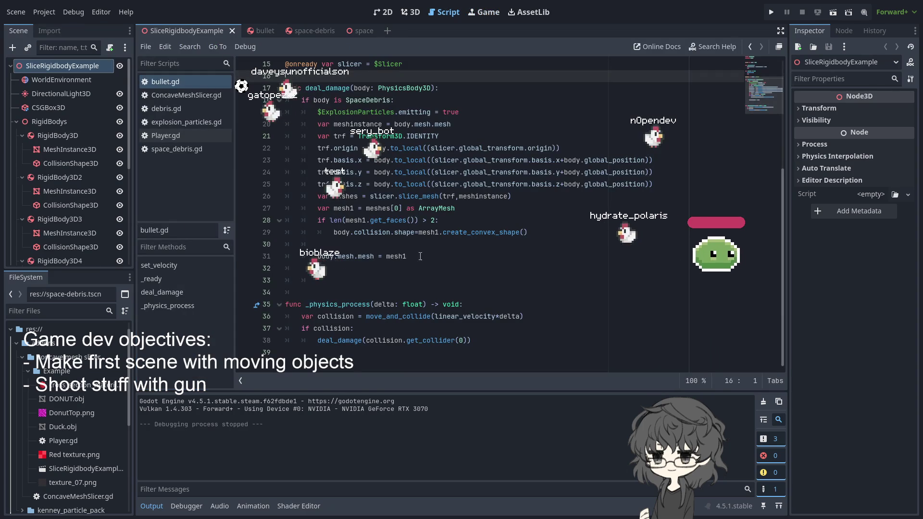
{"action": "left_click", "coordinate": [420, 256]}
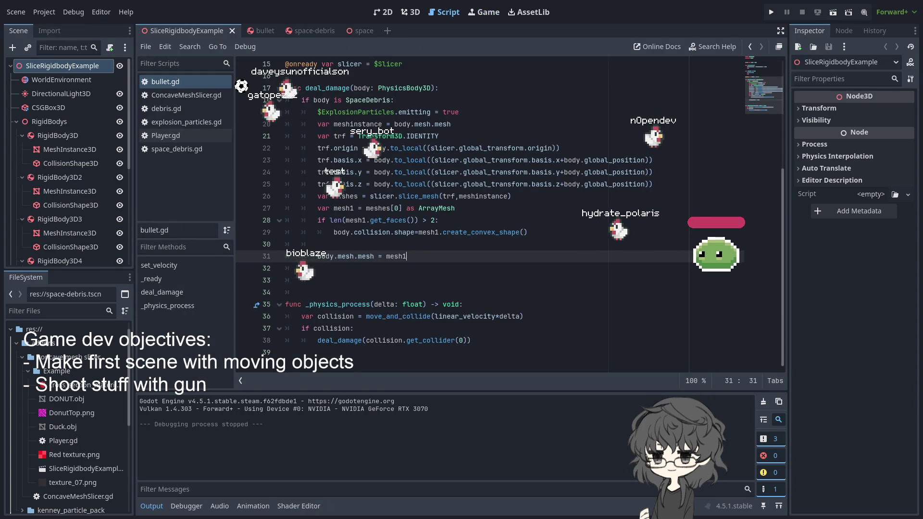
{"action": "left_click", "coordinate": [447, 249]}
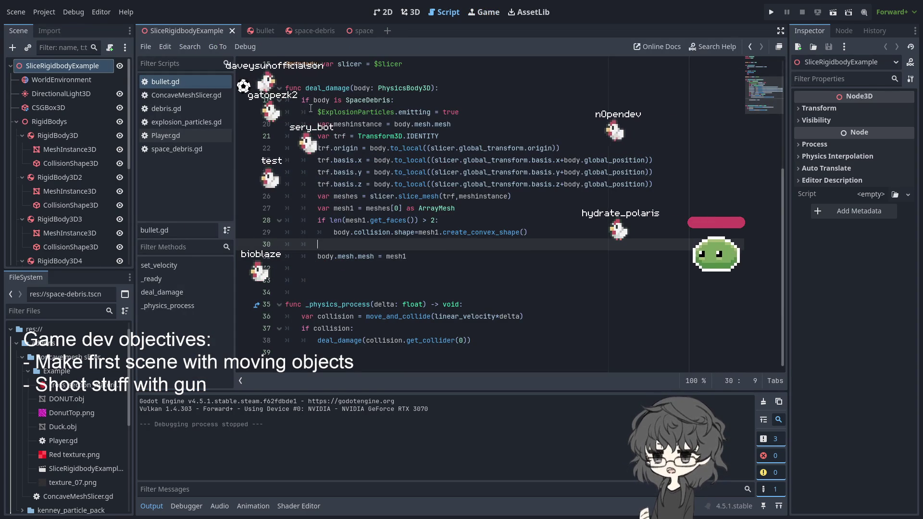
{"action": "left_click", "coordinate": [483, 12]}
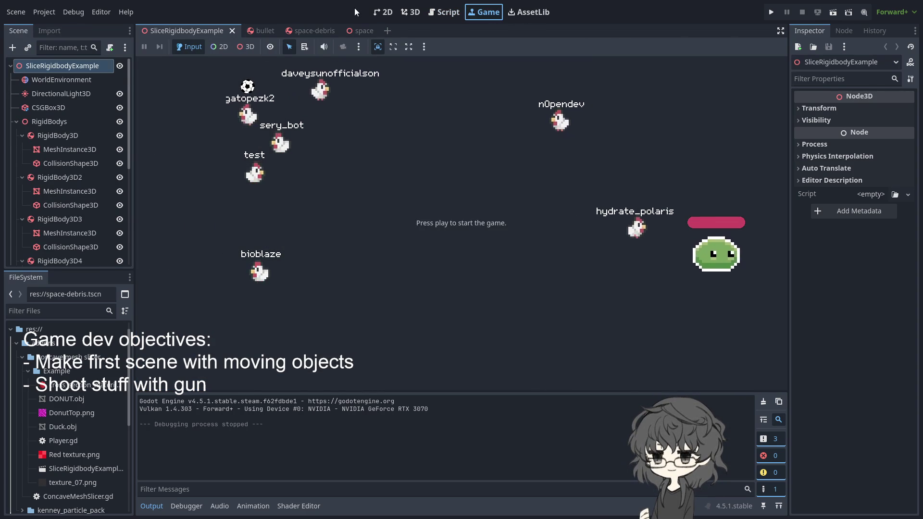
{"action": "left_click", "coordinate": [384, 11]}
{"action": "left_click", "coordinate": [410, 12]}
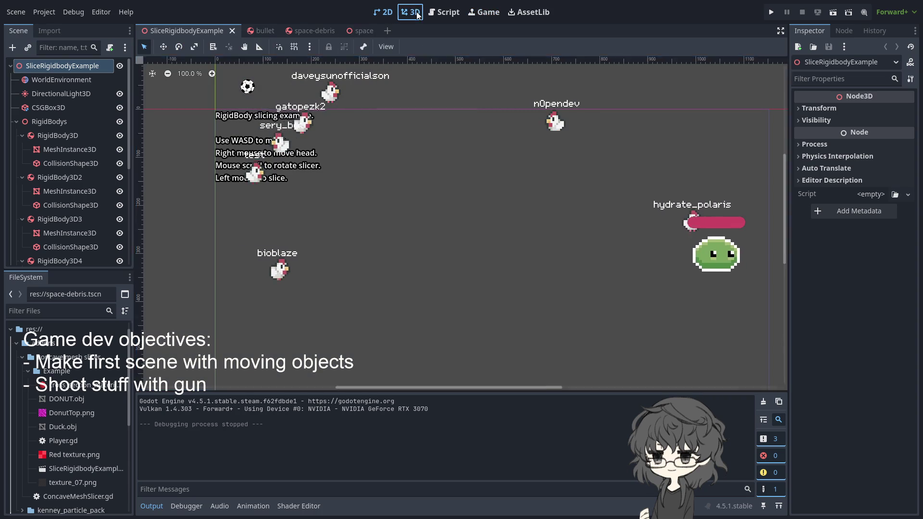
{"action": "left_click", "coordinate": [449, 12]}
Return to bullet.gd and examine the body.mesh.mesh = mesh1 line 31.
{"action": "left_click", "coordinate": [431, 256]}
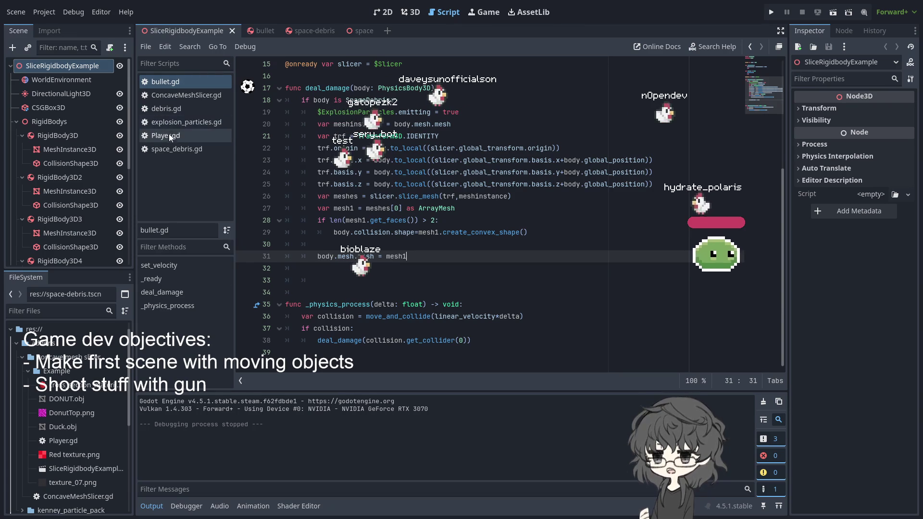
{"action": "left_click", "coordinate": [168, 109]}
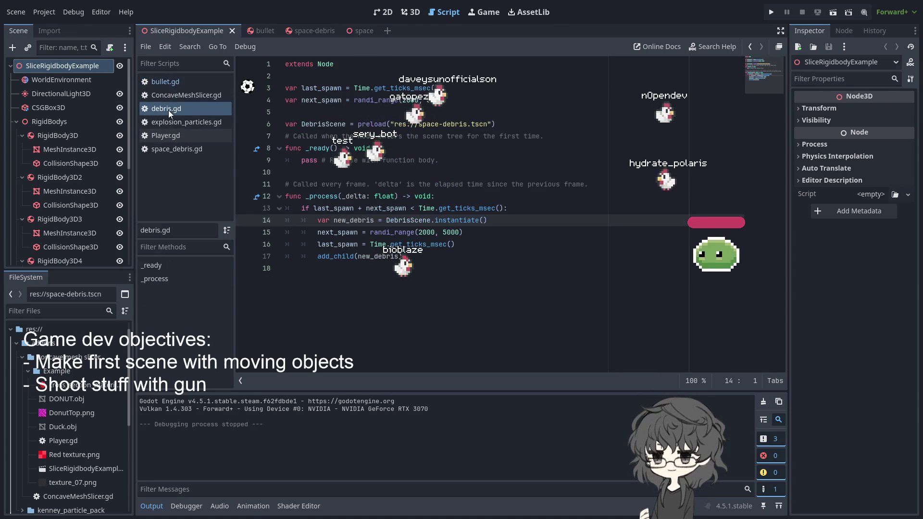
{"action": "left_click", "coordinate": [174, 81]}
{"action": "scroll", "coordinate": [477, 248], "scroll_direction": "up", "scroll_amount": 1}
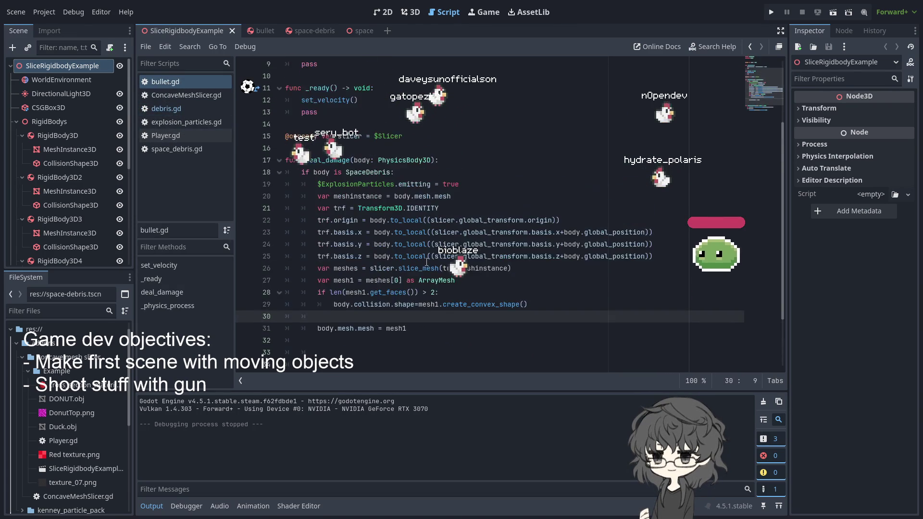
{"action": "double_click", "coordinate": [366, 293]}
{"action": "double_click", "coordinate": [395, 292]}
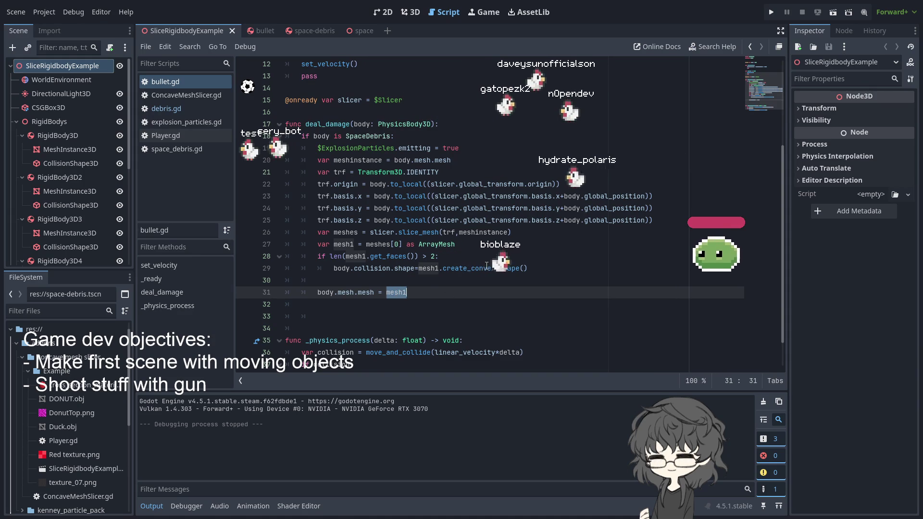
Delete the body.mesh.mesh = mesh1 line from deal_damage and run the project to test.
{"action": "double_click", "coordinate": [351, 294]}
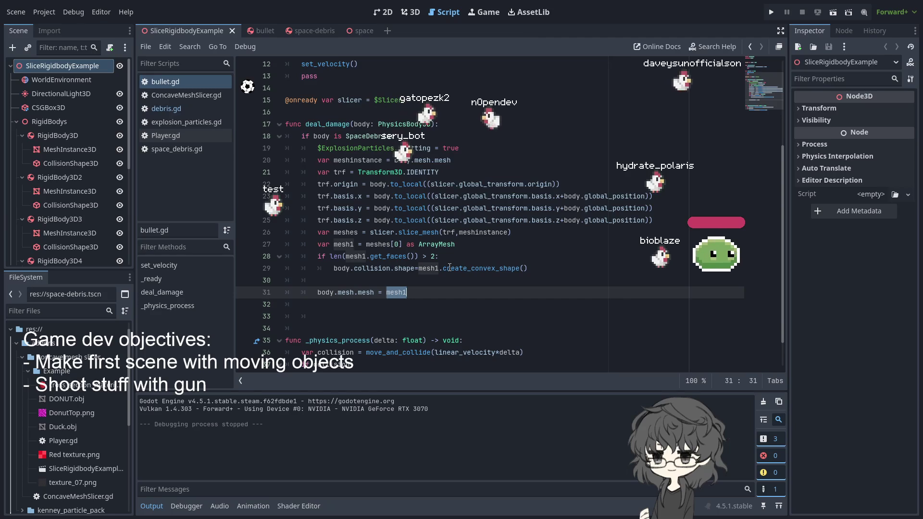
{"action": "mouse_move", "coordinate": [352, 33]}
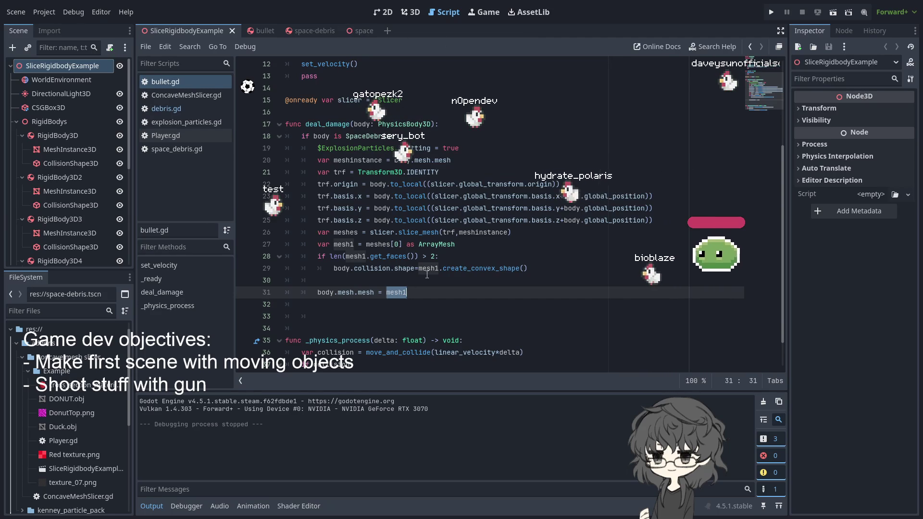
{"action": "double_click", "coordinate": [372, 268]}
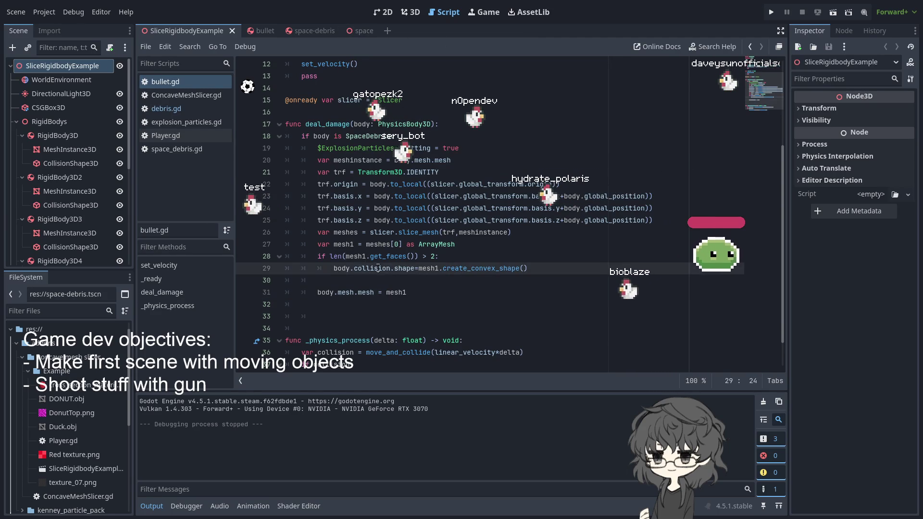
{"action": "double_click", "coordinate": [405, 268]}
{"action": "left_click_drag", "start_coordinate": [318, 295], "coordinate": [461, 295]}
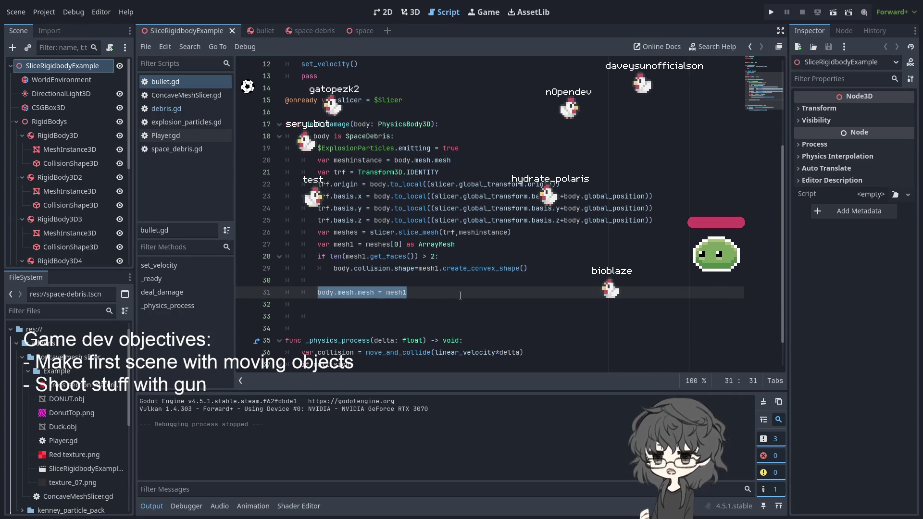
{"action": "key", "text": "BackSpace"}
{"action": "key", "text": "BackSpace"}
{"action": "key", "text": "BackSpace"}
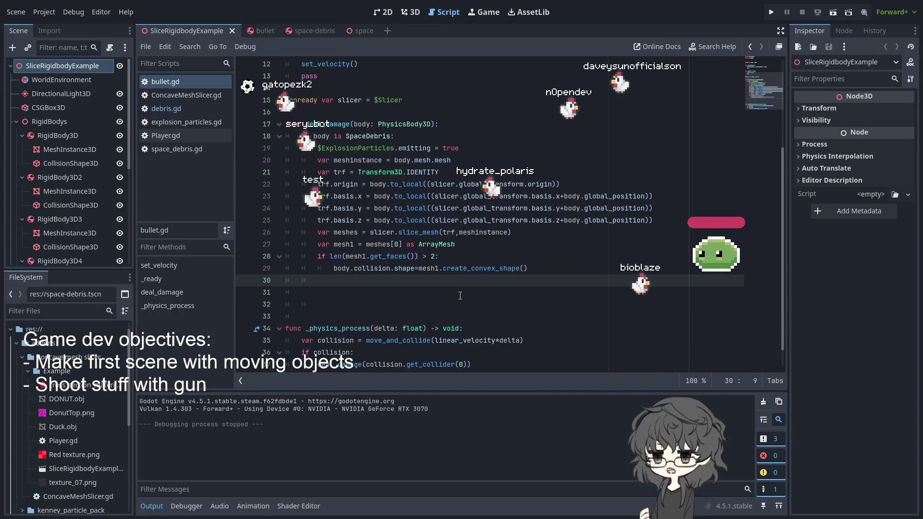
{"action": "left_click", "coordinate": [770, 12]}
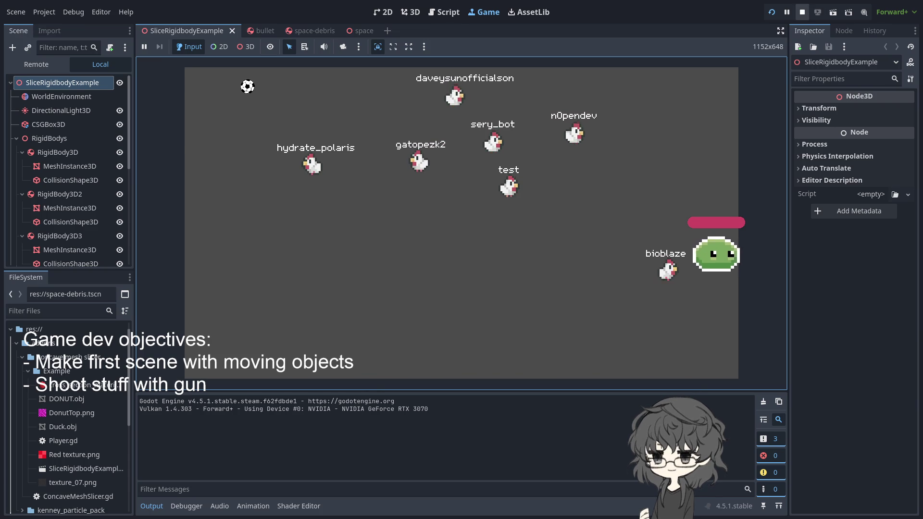
Stop the game and restore the deleted body.mesh.mesh = mesh1 line.
{"action": "left_click", "coordinate": [801, 12]}
{"action": "key", "text": "Return"}
{"action": "type", "text": "body.mesh.mesh = mesh1"}
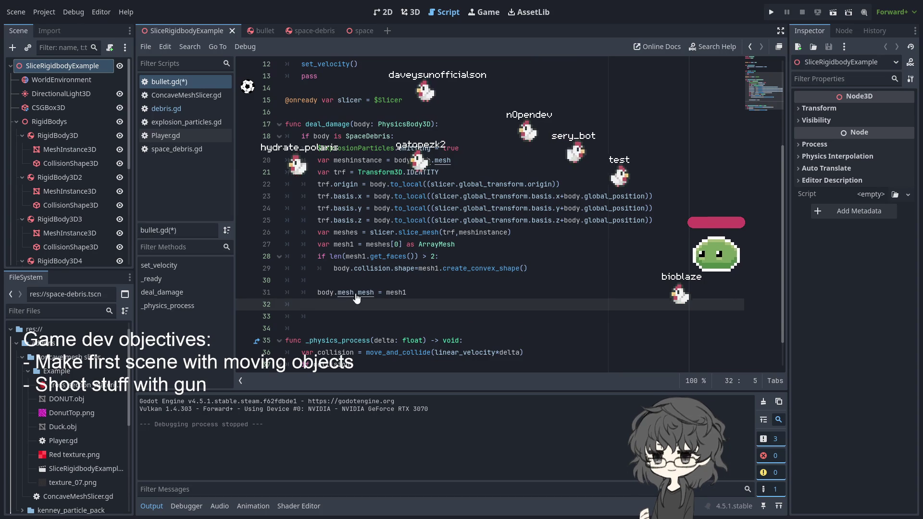
{"action": "key", "text": "ctrl+z"}
{"action": "key", "text": "ctrl+y"}
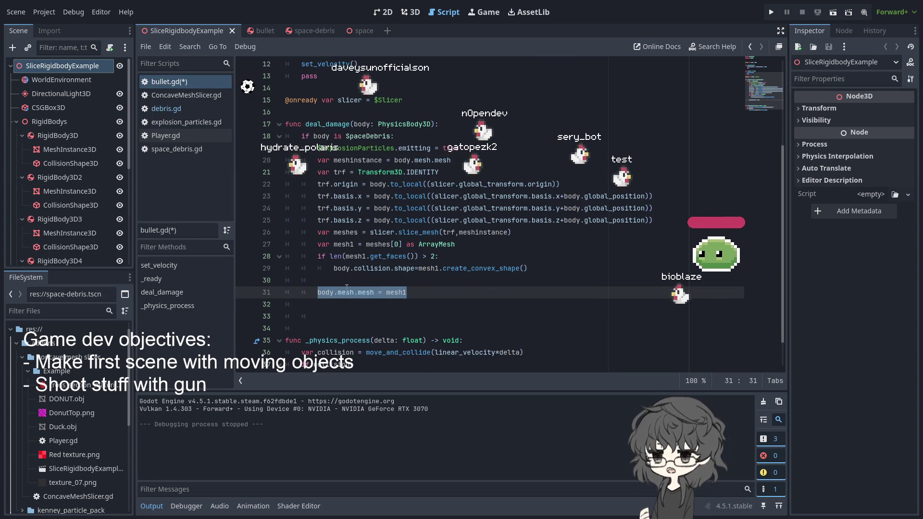
Save bullet.gd with line 31 restored and switch to the space-debris scene.
{"action": "double_click", "coordinate": [366, 292]}
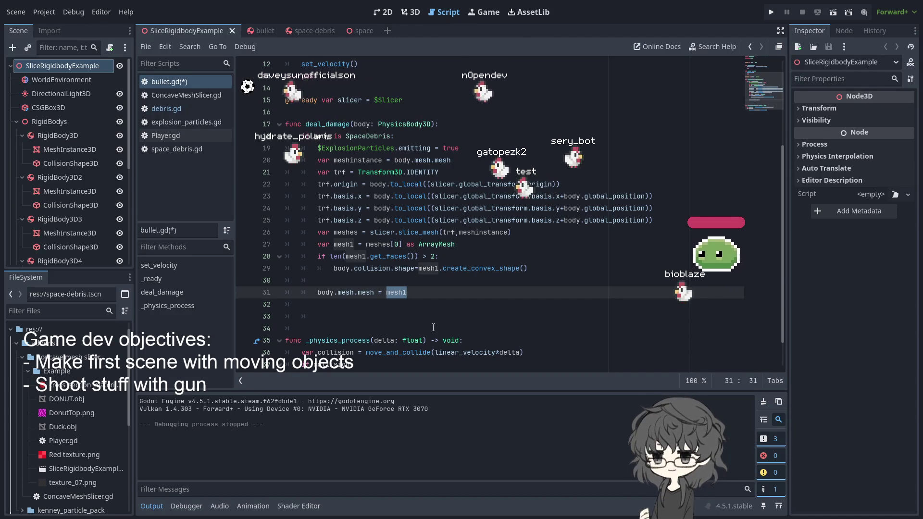
{"action": "double_click", "coordinate": [345, 292]}
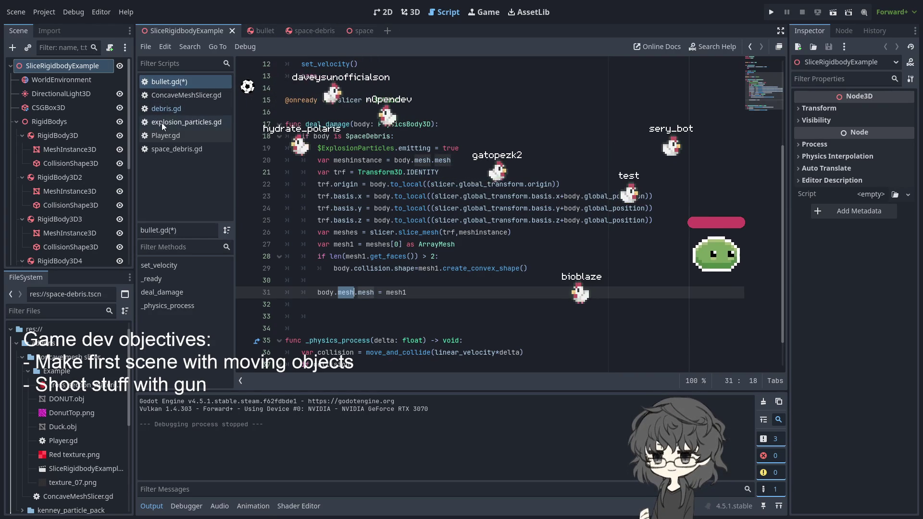
{"action": "key", "text": "ctrl+s"}
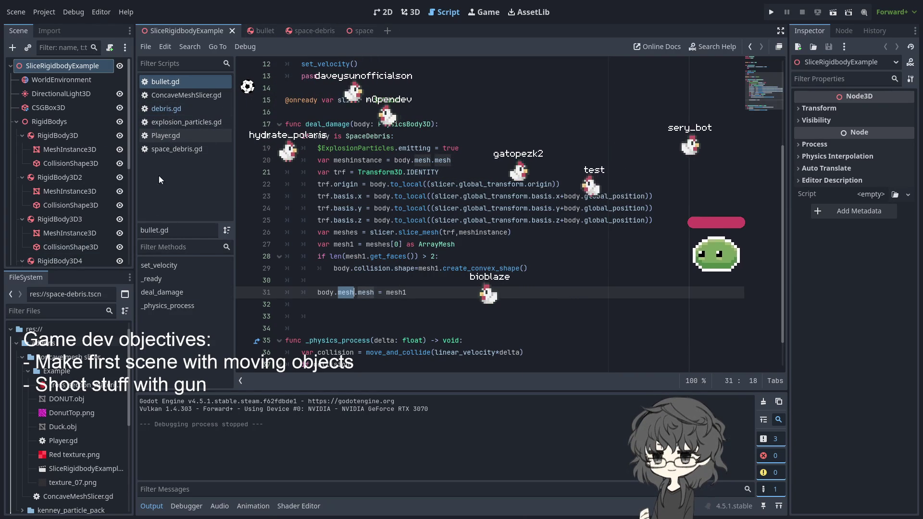
{"action": "left_click", "coordinate": [298, 30]}
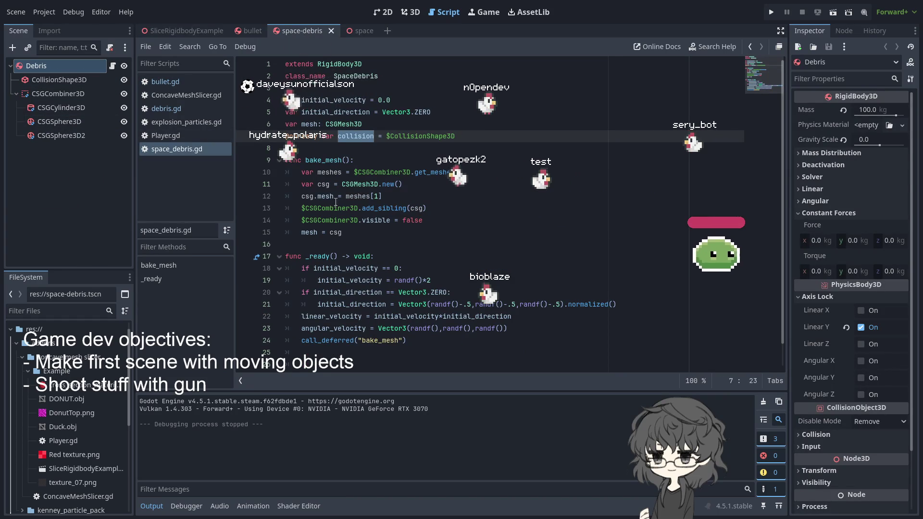
Replace CSGMesh3D with MeshInstance3D on bake_mesh's line 11 and rerun the game.
{"action": "scroll", "coordinate": [336, 202], "scroll_direction": "down", "scroll_amount": 1}
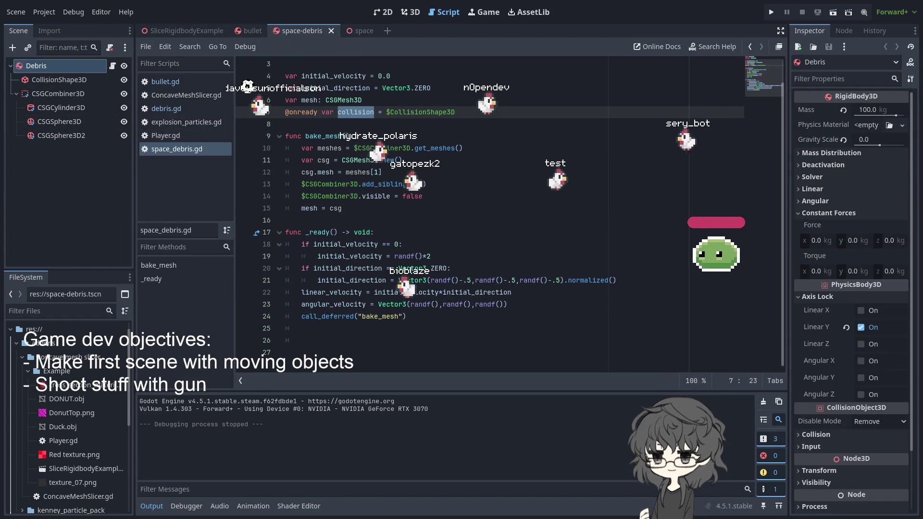
{"action": "left_click", "coordinate": [355, 160]}
{"action": "double_click", "coordinate": [354, 160]}
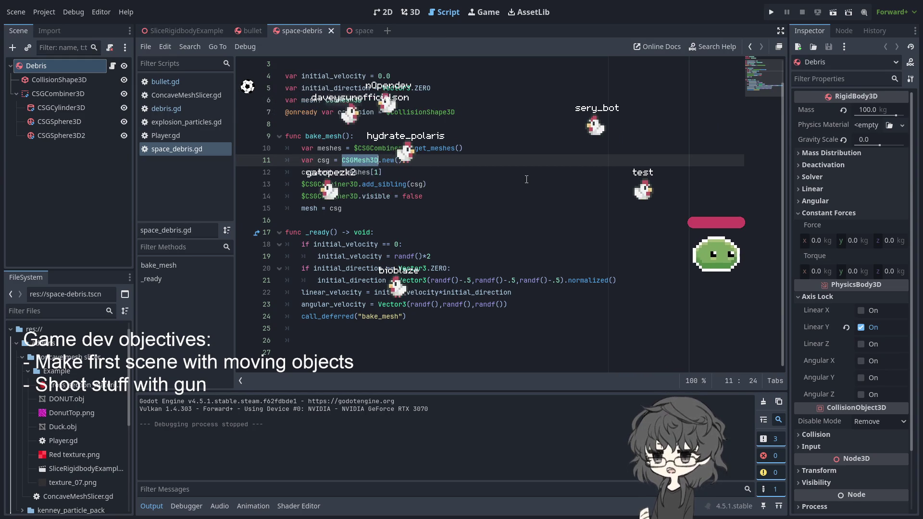
{"action": "type", "text": "Mesh"}
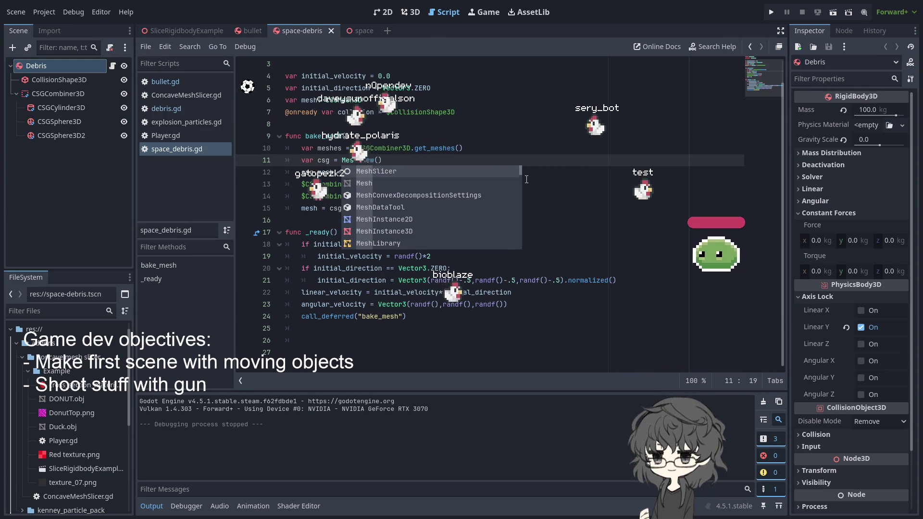
{"action": "type", "text": "In"}
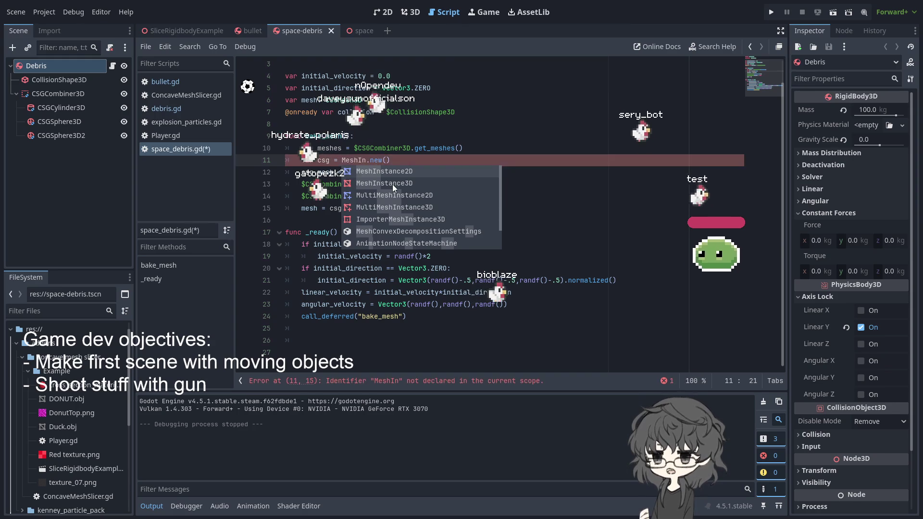
{"action": "double_click", "coordinate": [392, 184]}
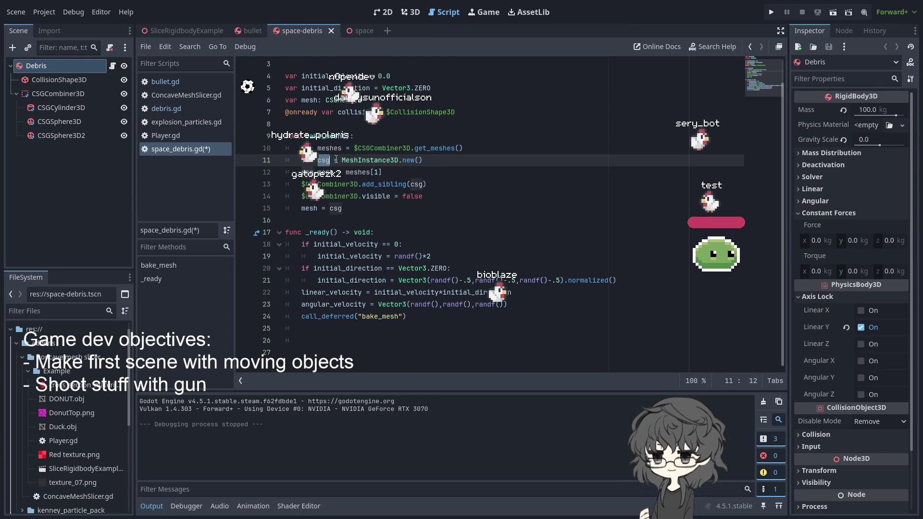
{"action": "double_click", "coordinate": [325, 172]}
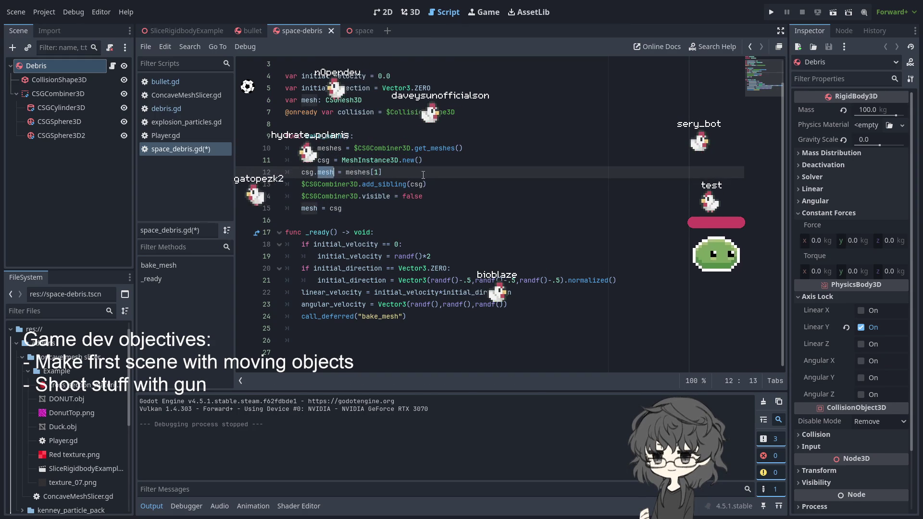
{"action": "left_click", "coordinate": [424, 211]}
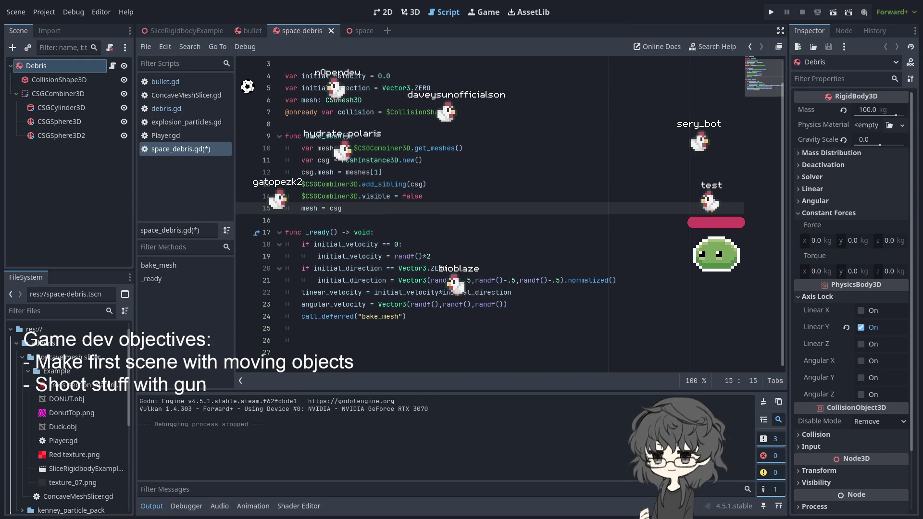
{"action": "left_click", "coordinate": [768, 11]}
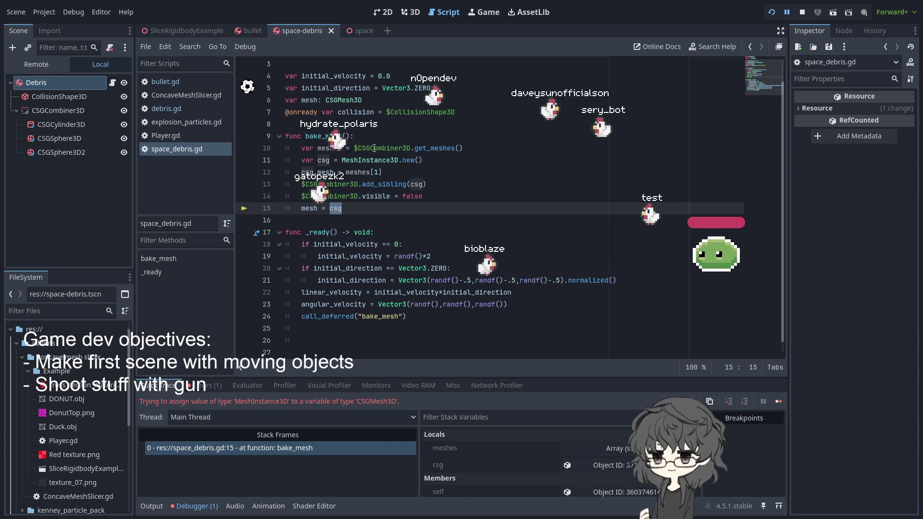
Change the mesh variable's type on line 6 from CSGMesh3D to MeshInstance3D.
{"action": "scroll", "coordinate": [390, 125], "scroll_direction": "up", "scroll_amount": 1}
{"action": "scroll", "coordinate": [389, 125], "scroll_direction": "up", "scroll_amount": 1}
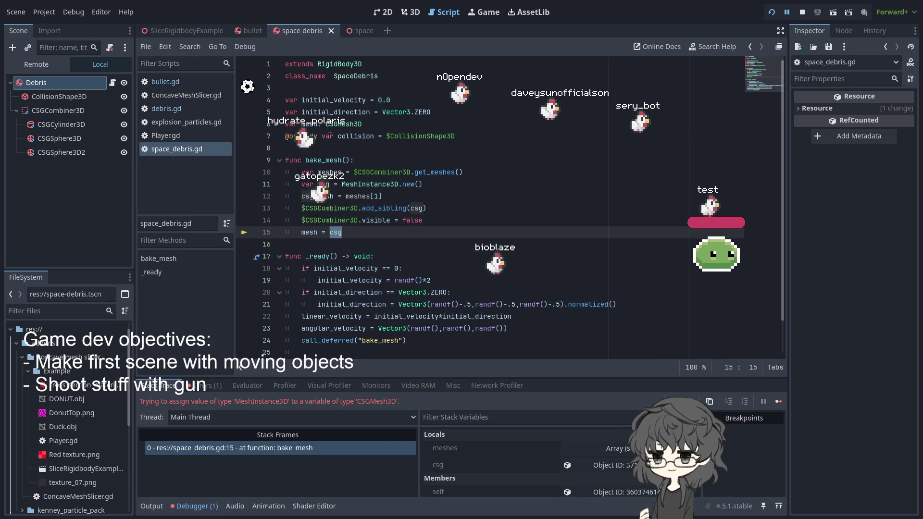
{"action": "double_click", "coordinate": [457, 125]}
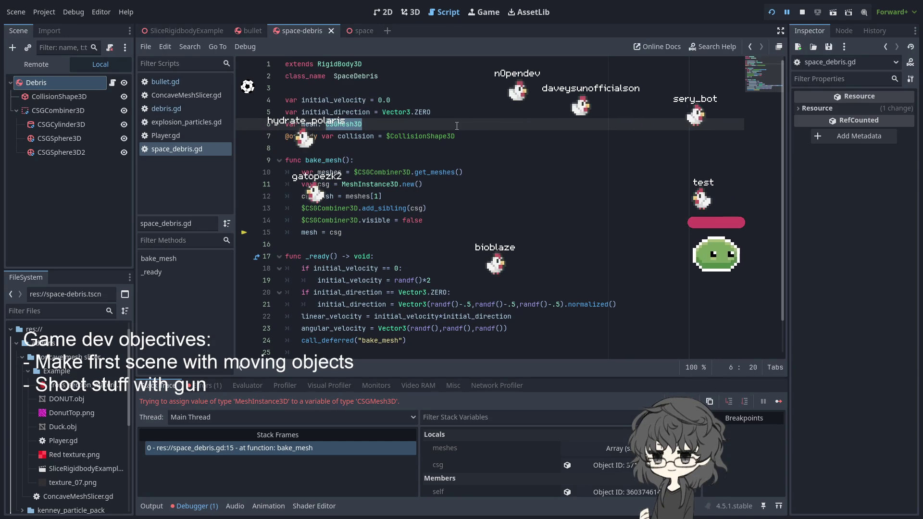
{"action": "type", "text": "MeshIn"}
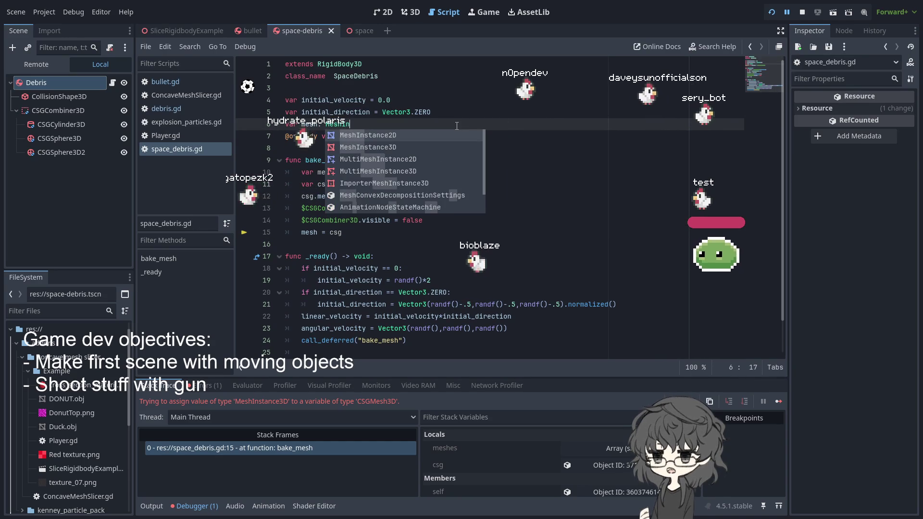
{"action": "key", "text": "Down"}
{"action": "key", "text": "Return"}
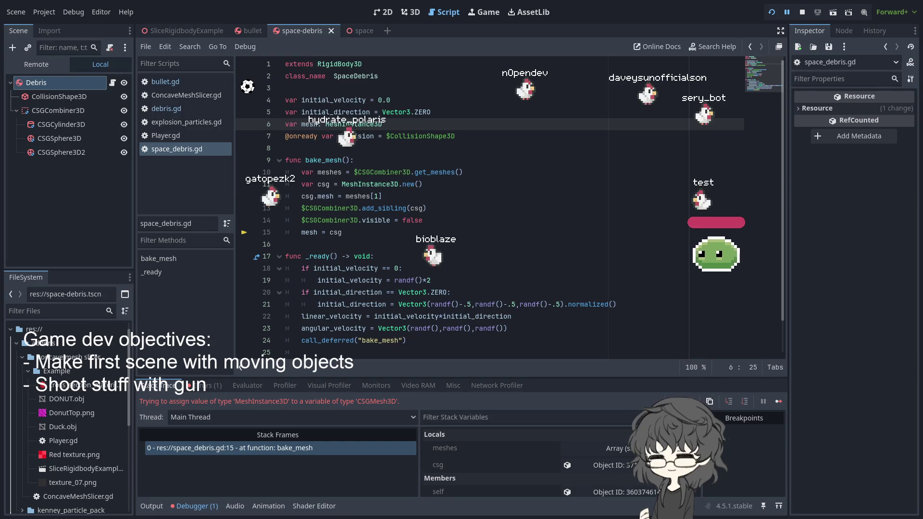
Run the game to confirm the type fix, then stop it.
{"action": "left_click", "coordinate": [771, 12]}
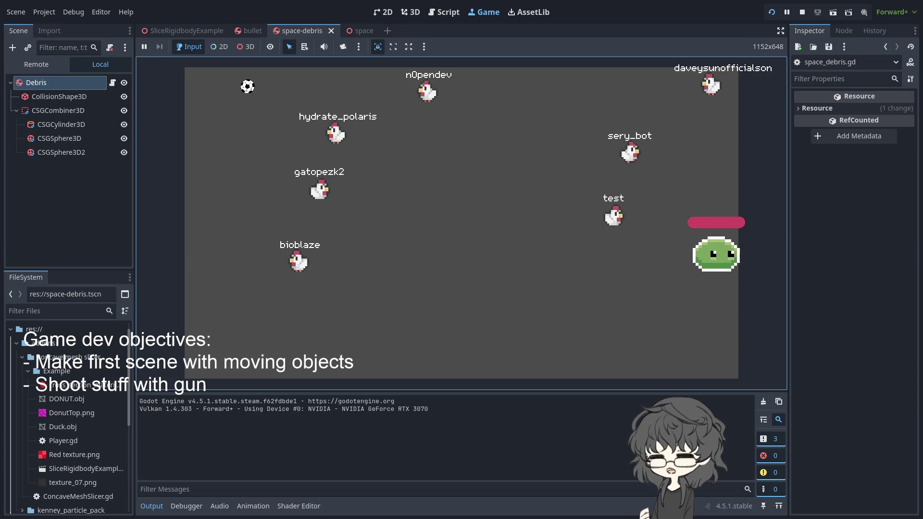
{"action": "key", "text": "F8"}
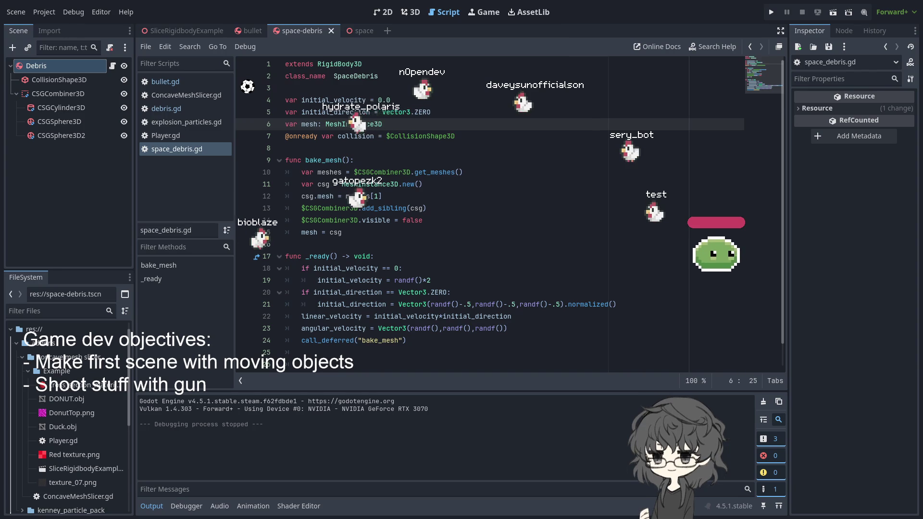
{"action": "left_click", "coordinate": [346, 233]}
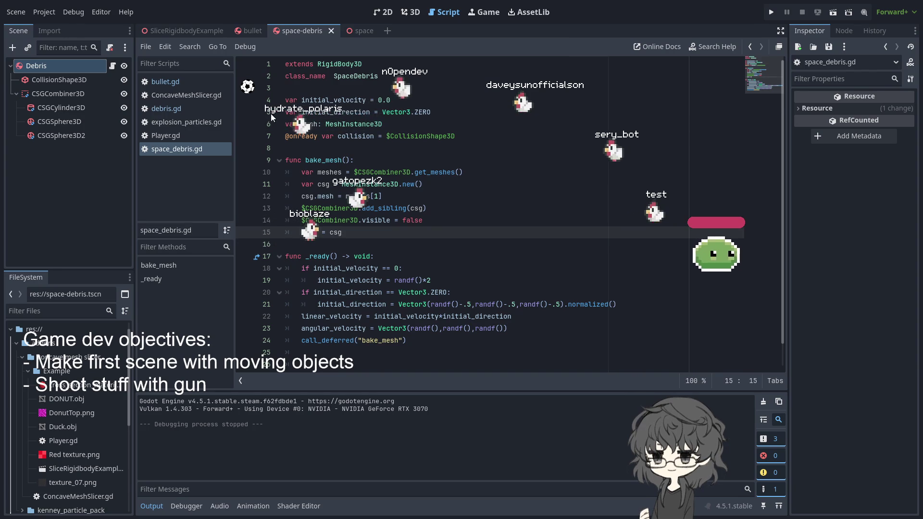
{"action": "mouse_move", "coordinate": [218, 25]}
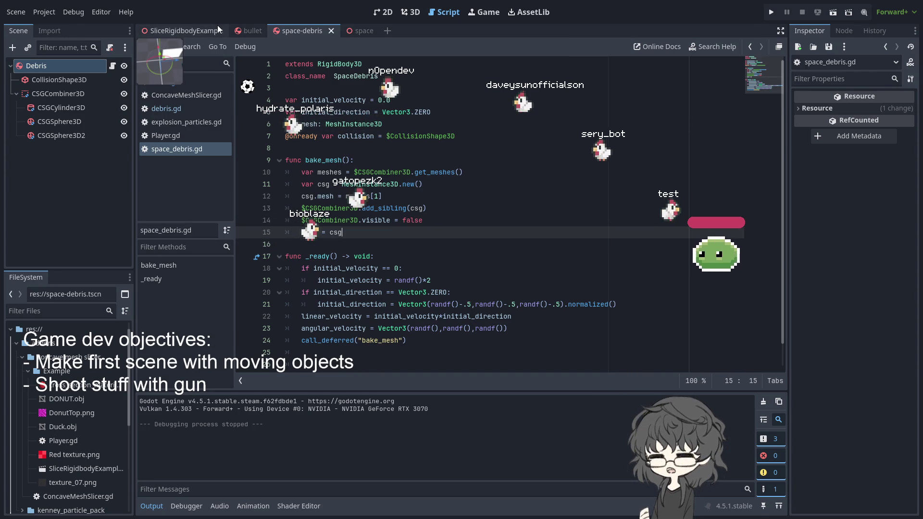
In bullet.gd, add 'var used = false' below the speed export.
{"action": "left_click", "coordinate": [255, 31]}
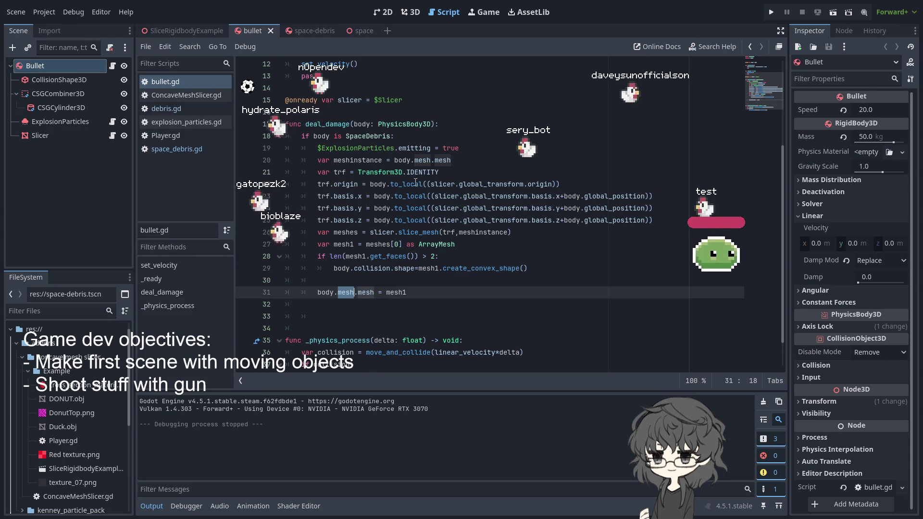
{"action": "scroll", "coordinate": [415, 182], "scroll_direction": "up", "scroll_amount": 4}
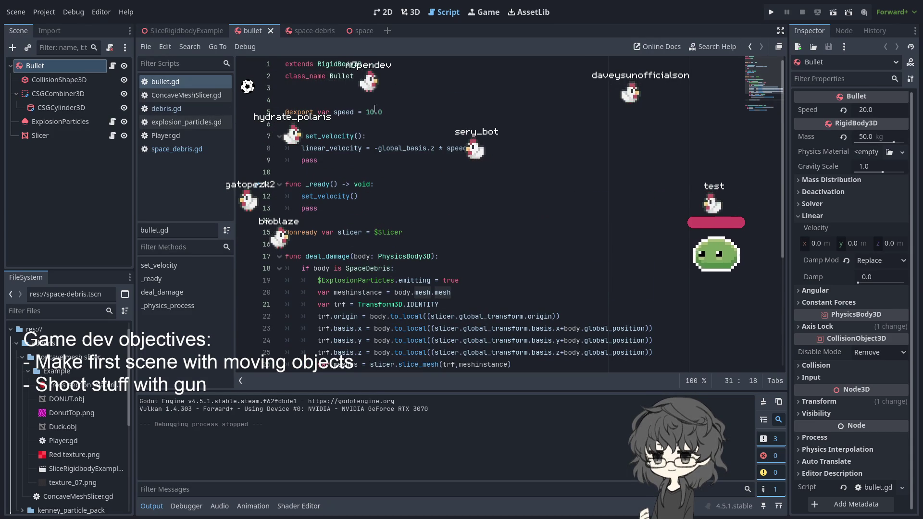
{"action": "left_click", "coordinate": [426, 117]}
{"action": "key", "text": "Return"}
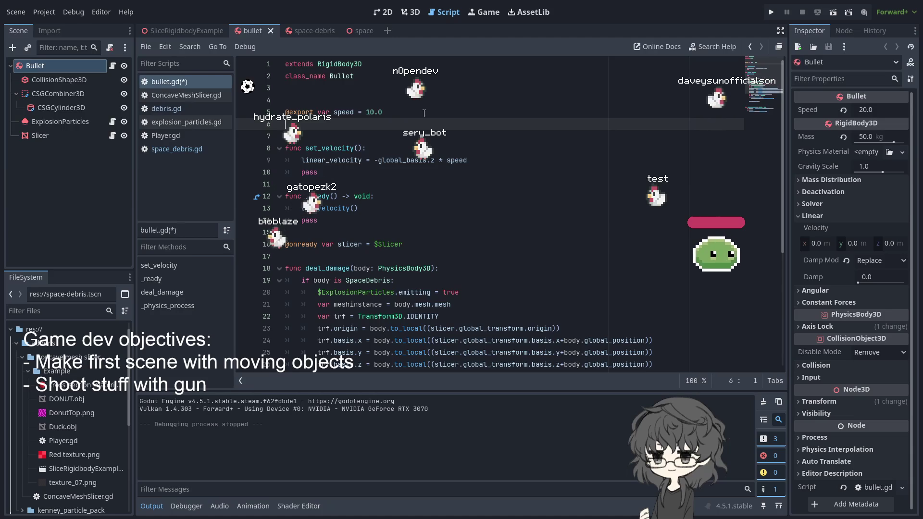
{"action": "type", "text": "r"}
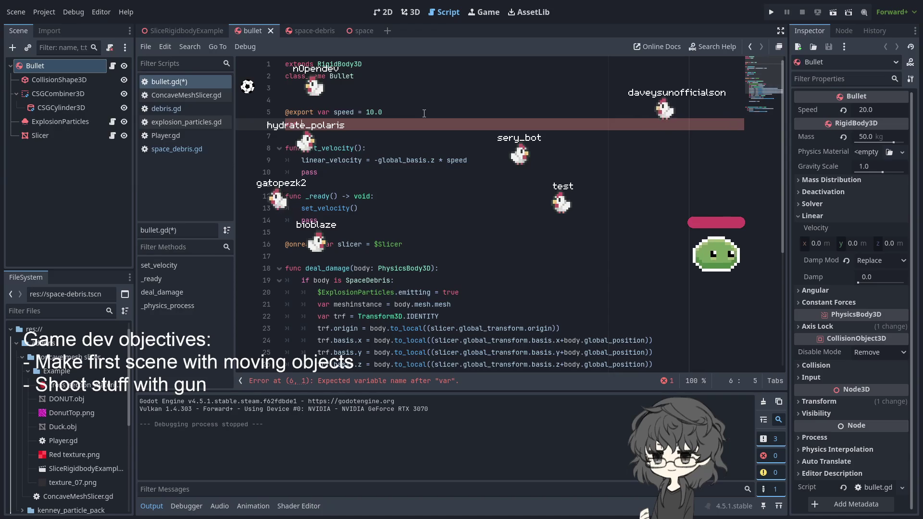
{"action": "type", "text": "used = f"}
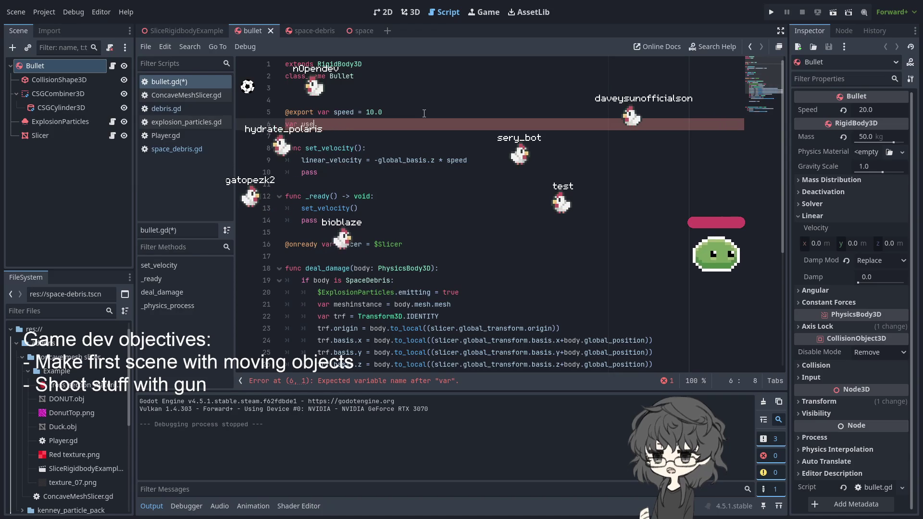
{"action": "type", "text": "alse"}
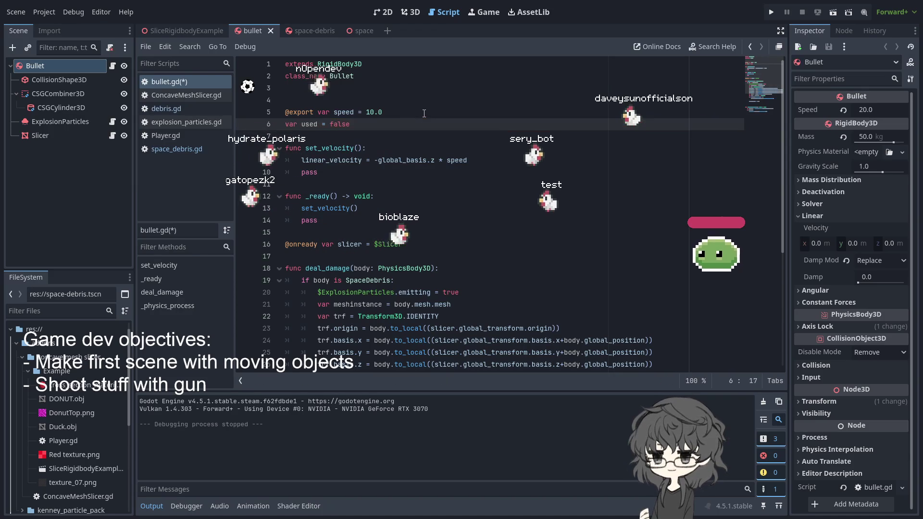
Add 'if used: return' at the top of deal_damage.
{"action": "scroll", "coordinate": [484, 202], "scroll_direction": "down", "scroll_amount": 2}
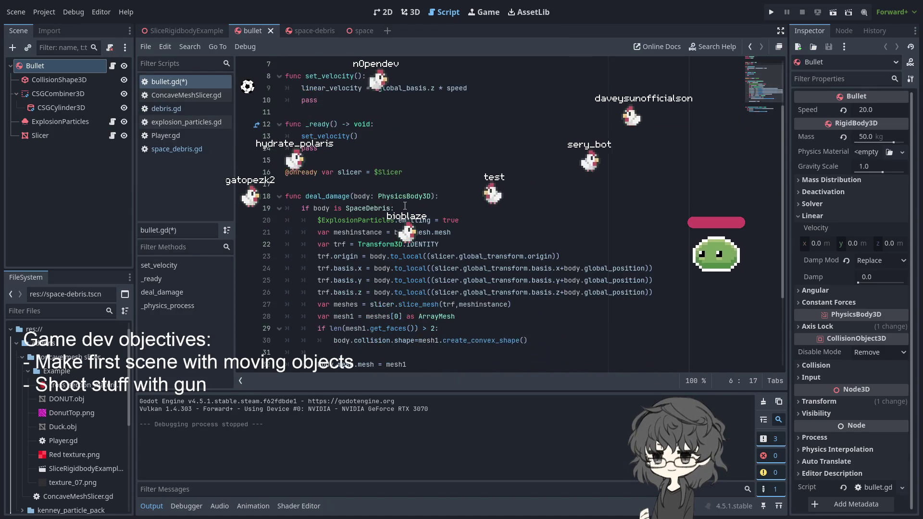
{"action": "left_click", "coordinate": [484, 200]}
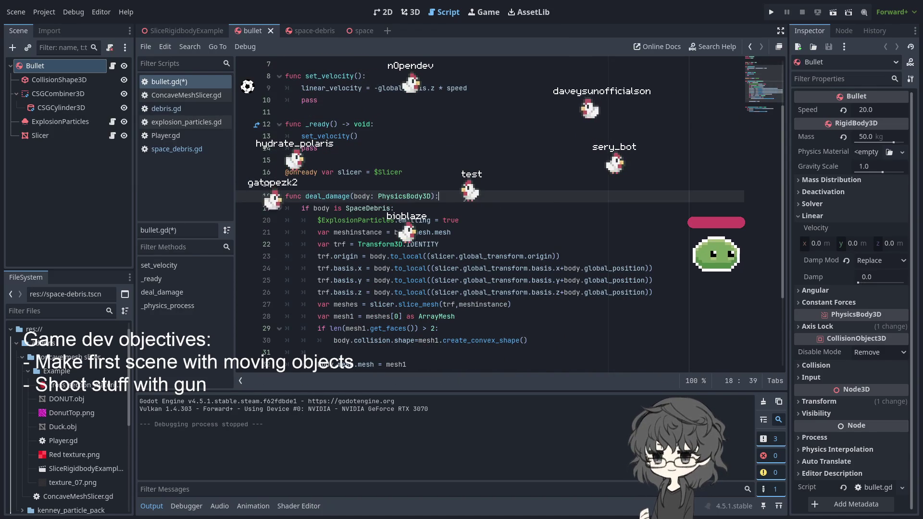
{"action": "key", "text": "Return"}
{"action": "type", "text": "if used"}
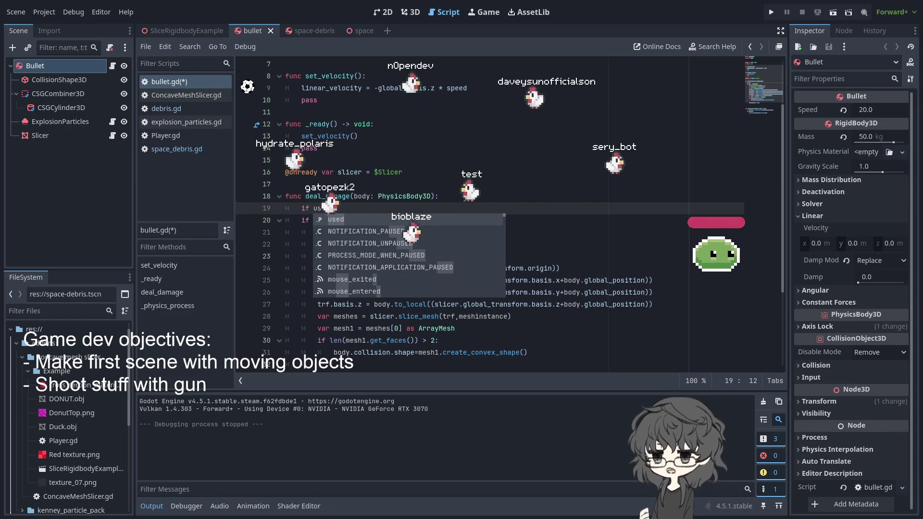
{"action": "key", "text": "Return"}
{"action": "type", "text": "return"}
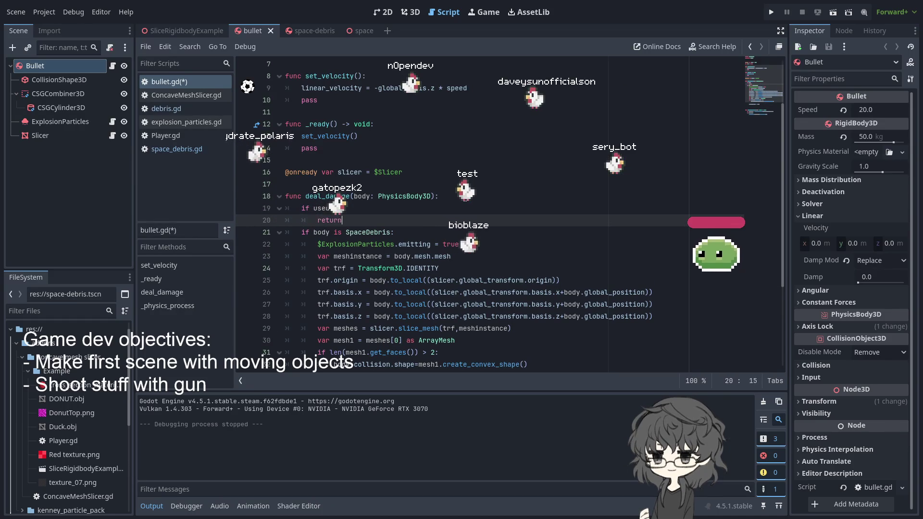
Set 'used = true' inside the SpaceDebris branch and run the game.
{"action": "scroll", "coordinate": [454, 188], "scroll_direction": "up", "scroll_amount": 2}
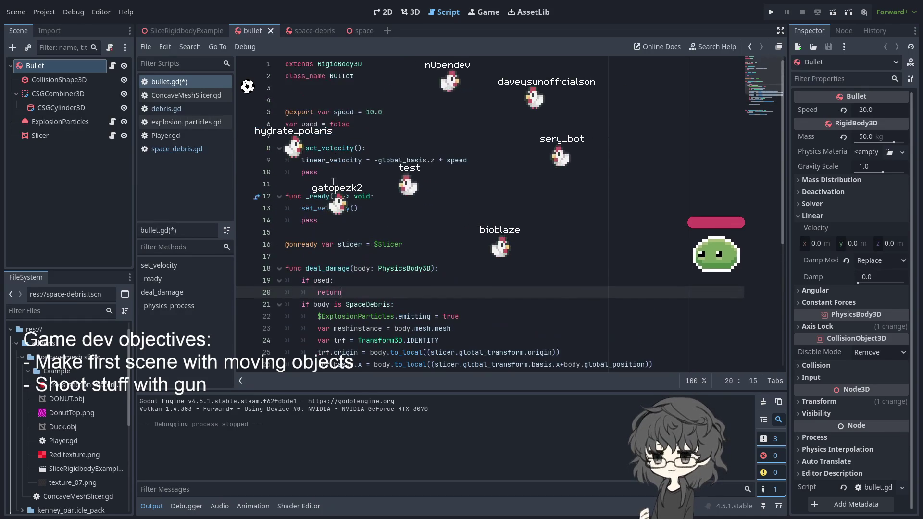
{"action": "scroll", "coordinate": [422, 192], "scroll_direction": "down", "scroll_amount": 3}
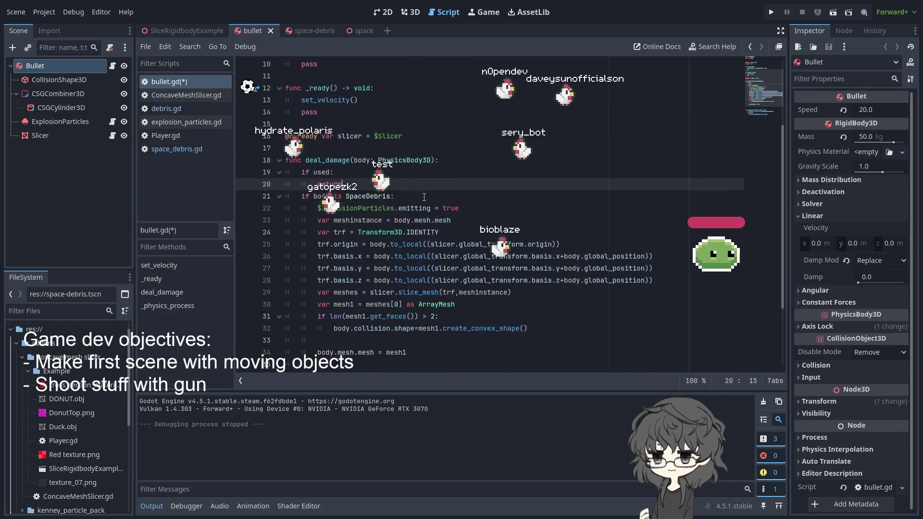
{"action": "left_click", "coordinate": [409, 194]}
{"action": "key", "text": "Return"}
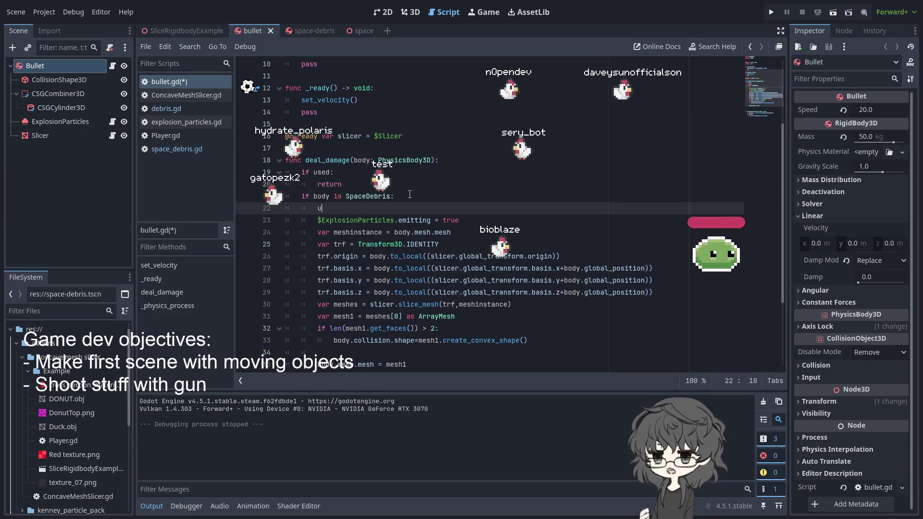
{"action": "type", "text": "d"}
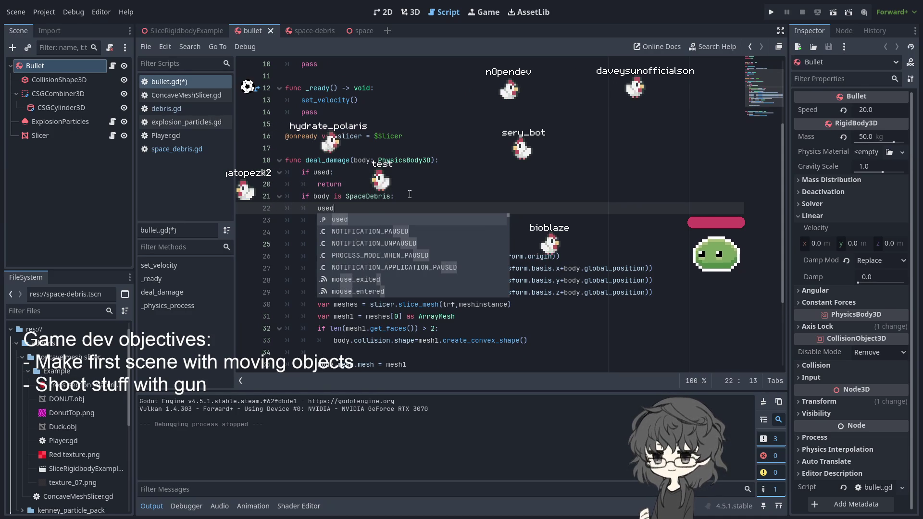
{"action": "type", "text": ":"}
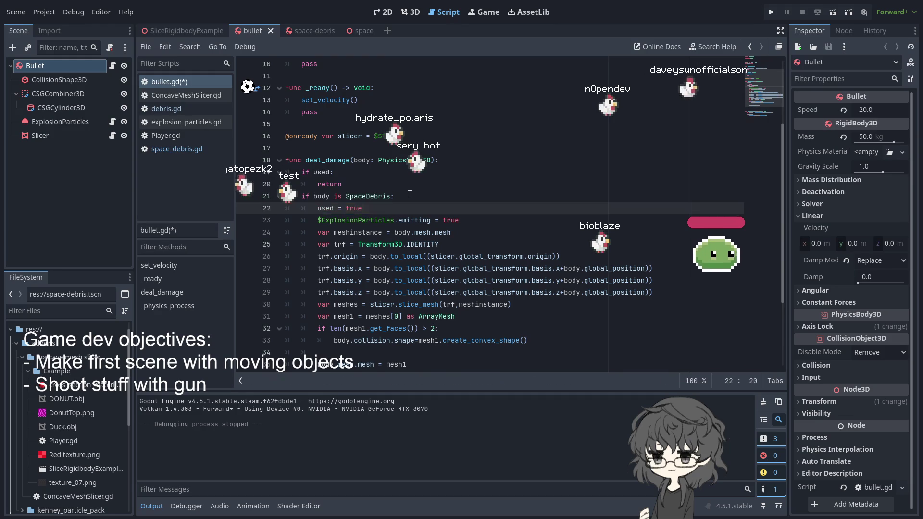
{"action": "scroll", "coordinate": [410, 194], "scroll_direction": "up", "scroll_amount": 3}
{"action": "left_click", "coordinate": [773, 11]}
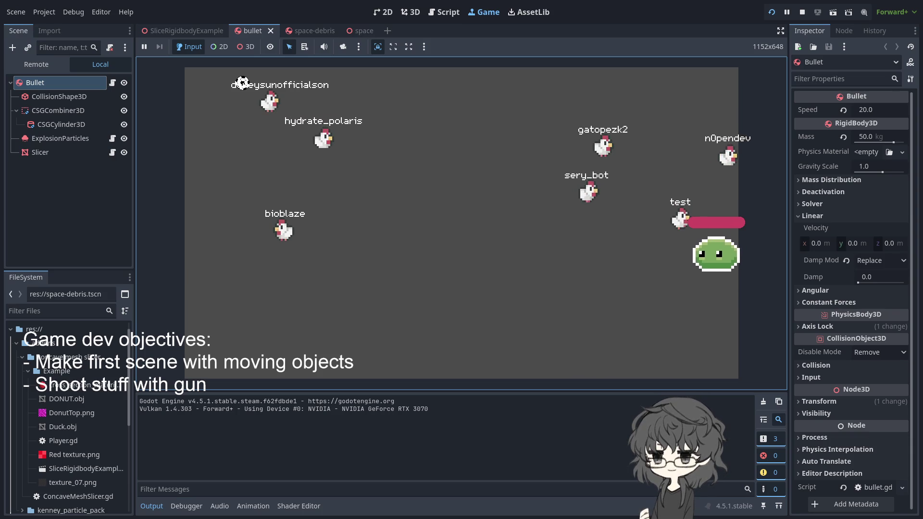
Switch the editor to the SliceRigidbodyExample scene while the game runs.
{"action": "left_click", "coordinate": [186, 31]}
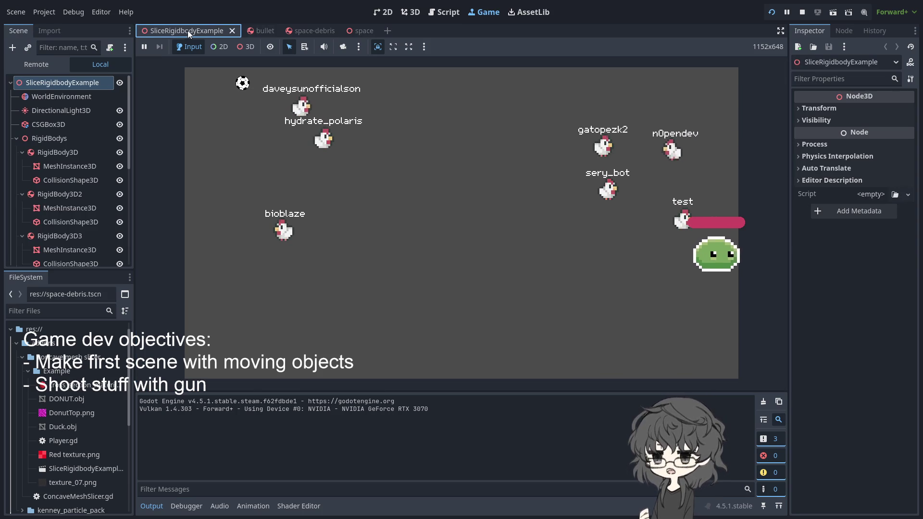
Move from the space-debris scene to the space scene and open the Gun node's gun.gd.
{"action": "left_click", "coordinate": [255, 29]}
{"action": "left_click", "coordinate": [311, 30]}
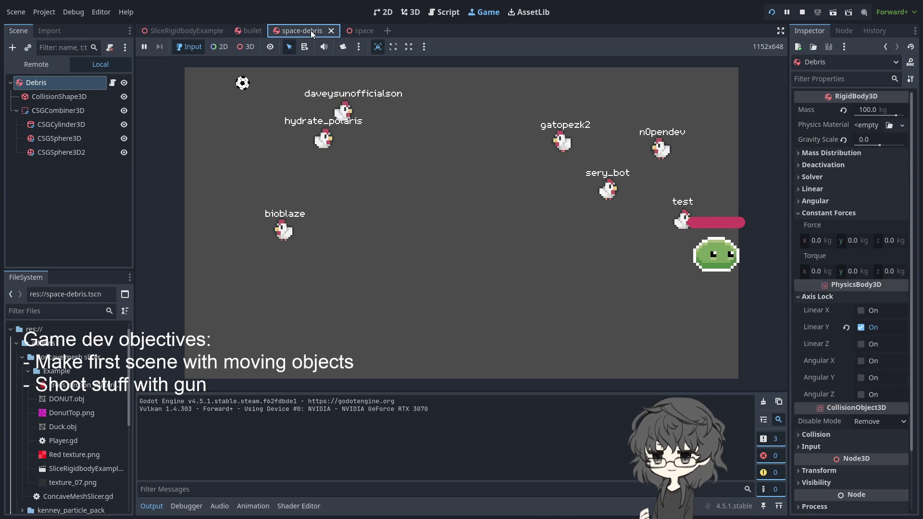
{"action": "left_click", "coordinate": [365, 31]}
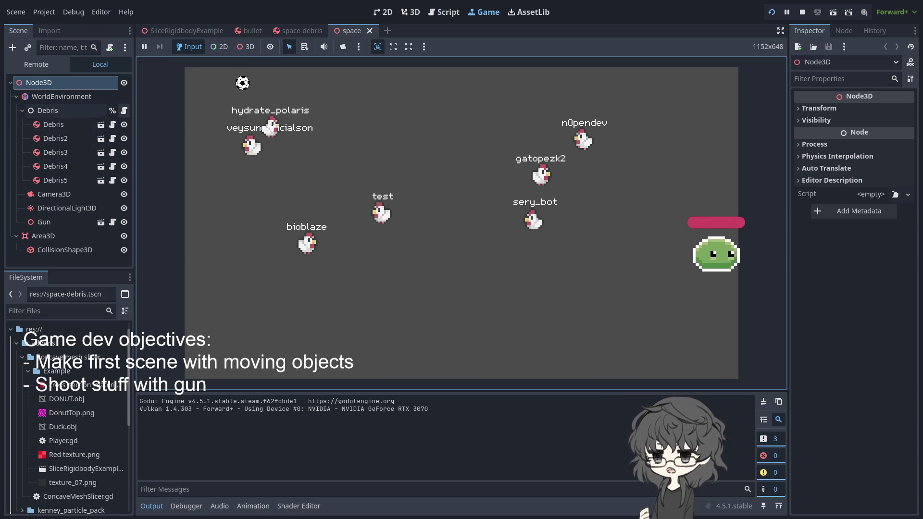
{"action": "left_click", "coordinate": [113, 222]}
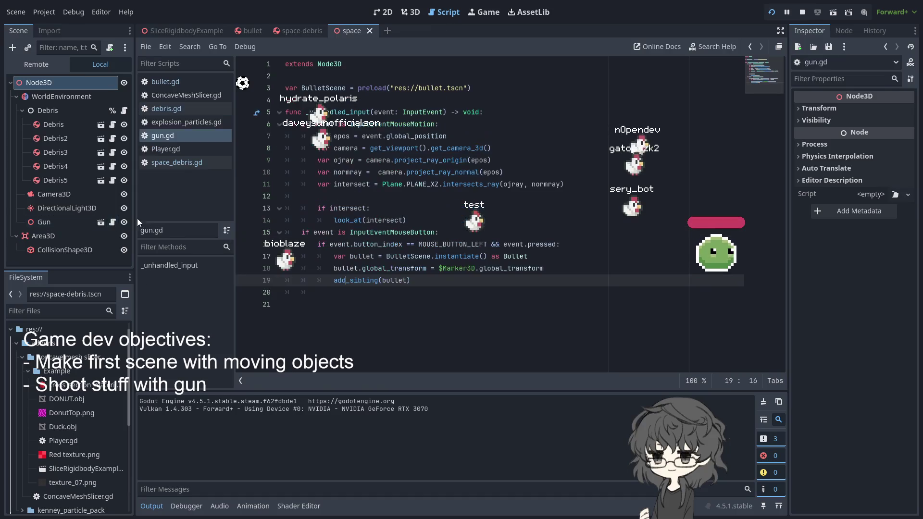
Inspect the left-button and event.pressed check on line 16, then open bullet.gd at line 34.
{"action": "left_click", "coordinate": [433, 240]}
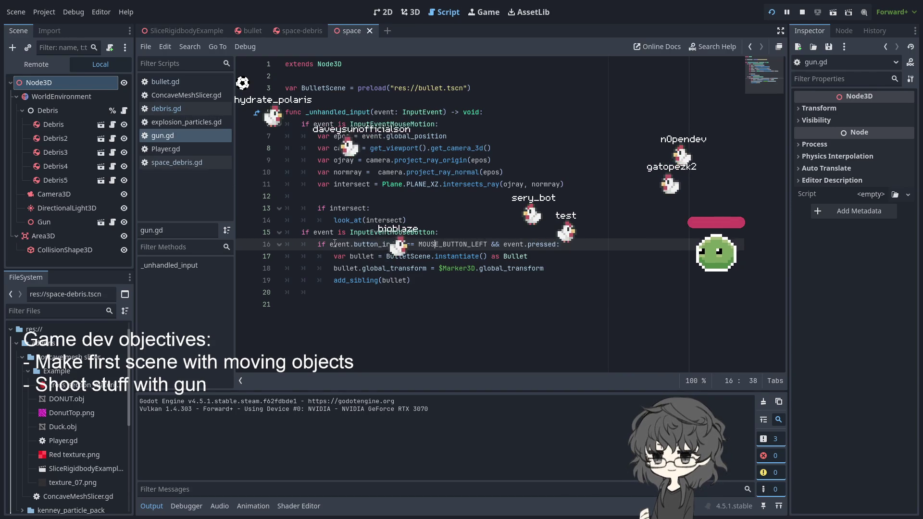
{"action": "left_click", "coordinate": [516, 242]}
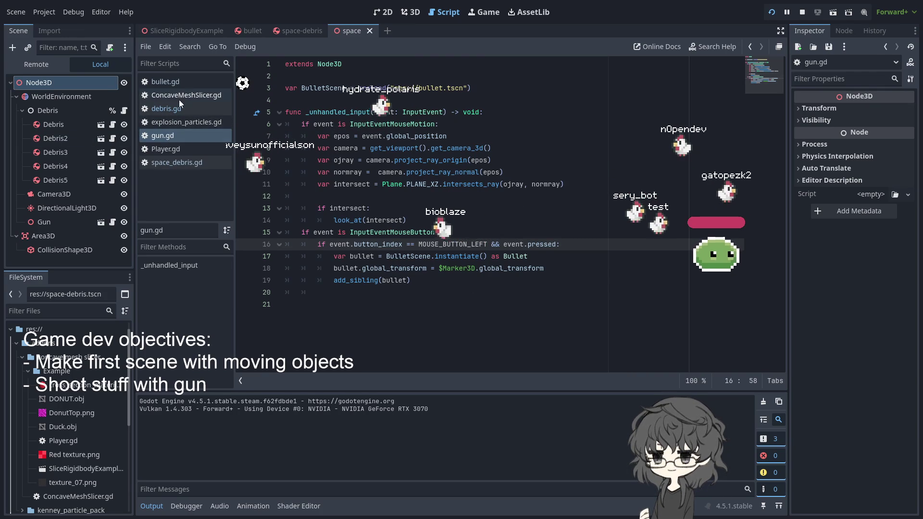
{"action": "left_click", "coordinate": [179, 83]}
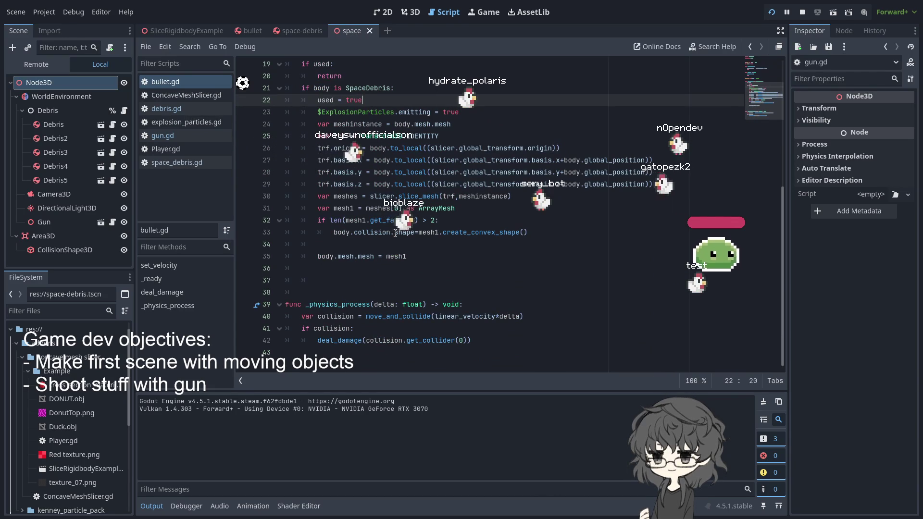
{"action": "left_click", "coordinate": [358, 247]}
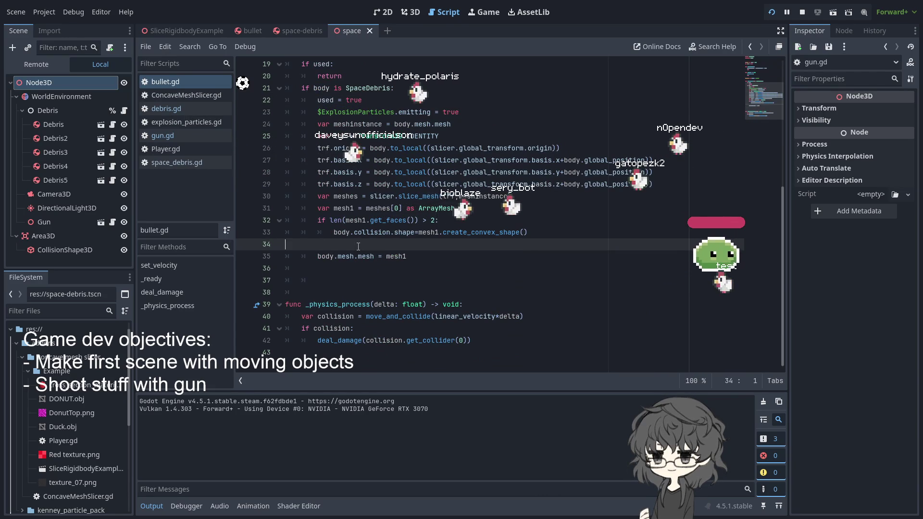
Delete blank line 34 and duplicate the mesh1 block of lines 31–34 below itself.
{"action": "key", "text": "BackSpace"}
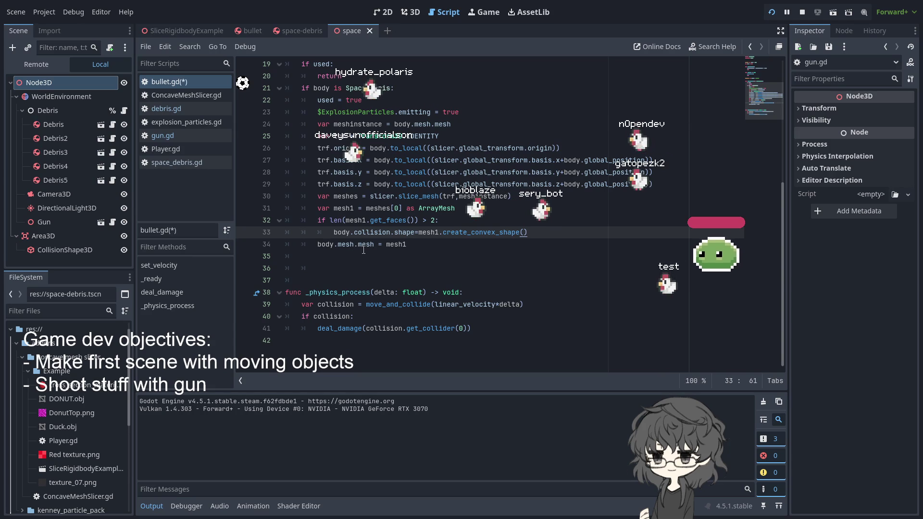
{"action": "left_click", "coordinate": [442, 250]}
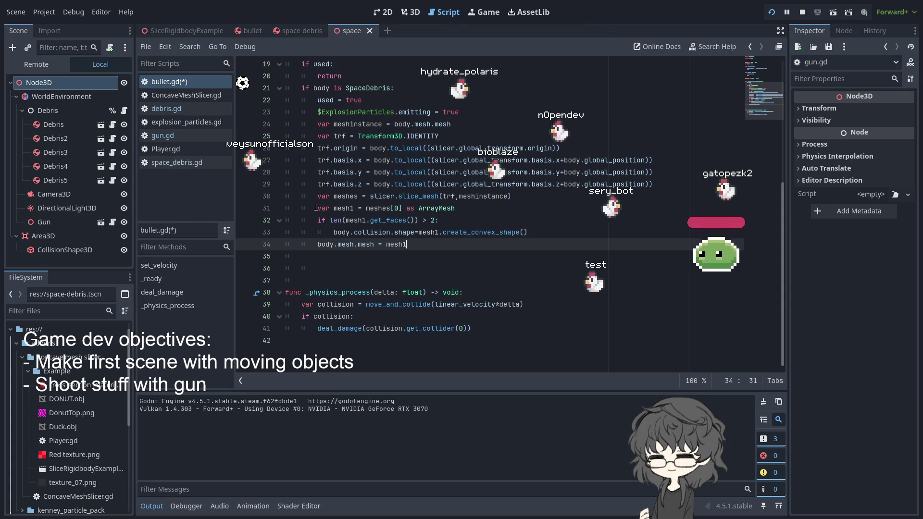
{"action": "mouse_move", "coordinate": [315, 207]}
{"action": "left_mouse_down"}
{"action": "mouse_move", "coordinate": [408, 245]}
{"action": "mouse_move", "coordinate": [491, 255]}
{"action": "left_mouse_up"}
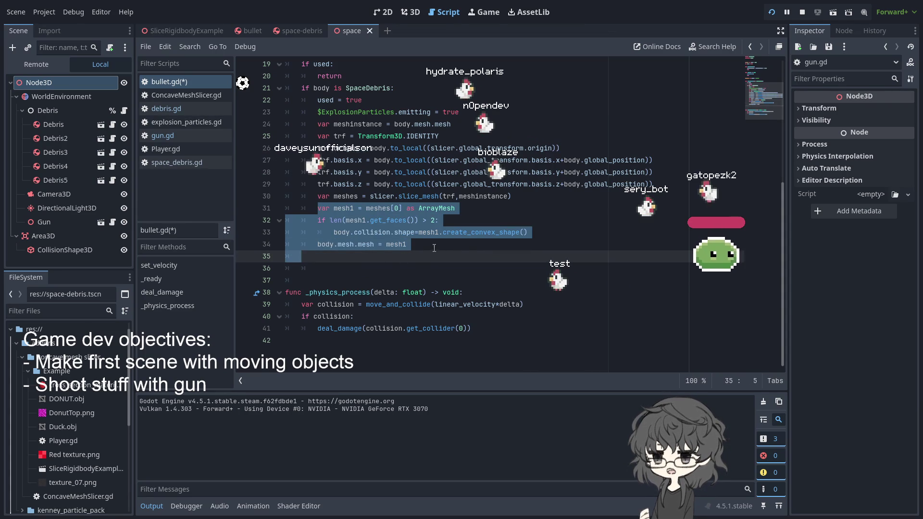
{"action": "key", "text": "ctrl+shift+d"}
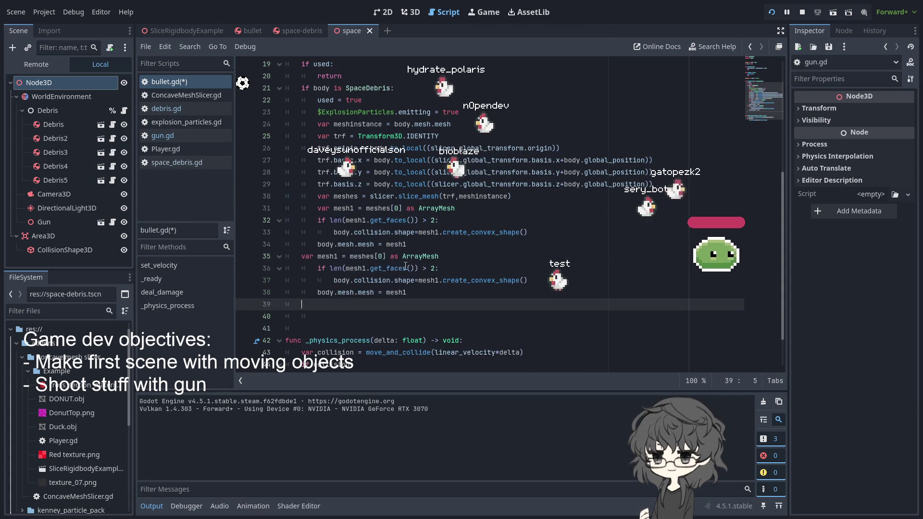
{"action": "key", "text": "Left"}
Rename the copied block's mesh1 to mesh2 and change its index to meshes[1].
{"action": "double_click", "coordinate": [343, 256]}
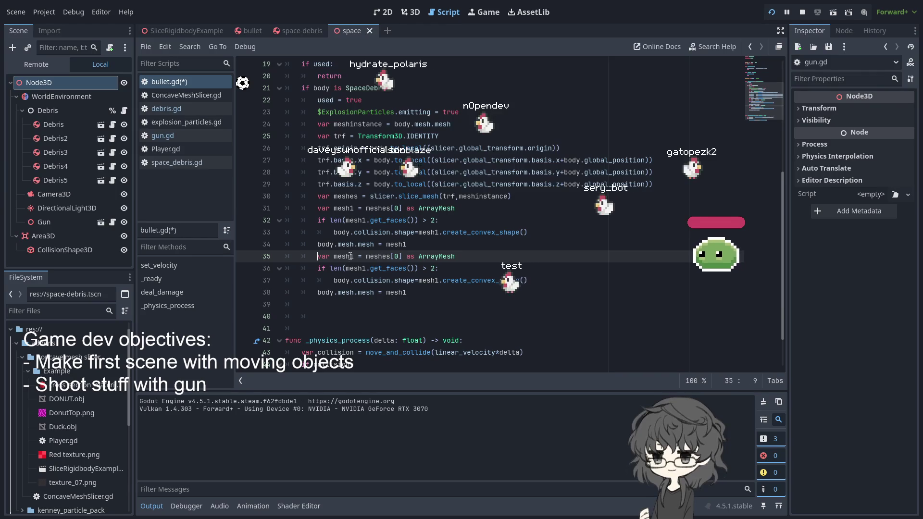
{"action": "type", "text": "mesh2"}
{"action": "double_click", "coordinate": [397, 257]}
{"action": "type", "text": "1"}
{"action": "double_click", "coordinate": [433, 268]}
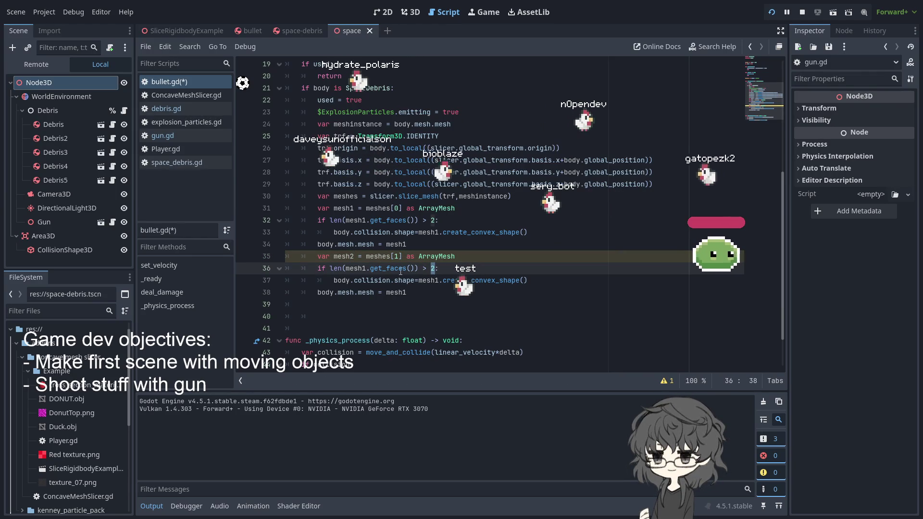
{"action": "double_click", "coordinate": [356, 268]}
{"action": "key", "text": "ctrl+d"}
{"action": "key", "text": "ctrl+d"}
{"action": "type", "text": "mesh2"}
{"action": "left_click", "coordinate": [436, 298]}
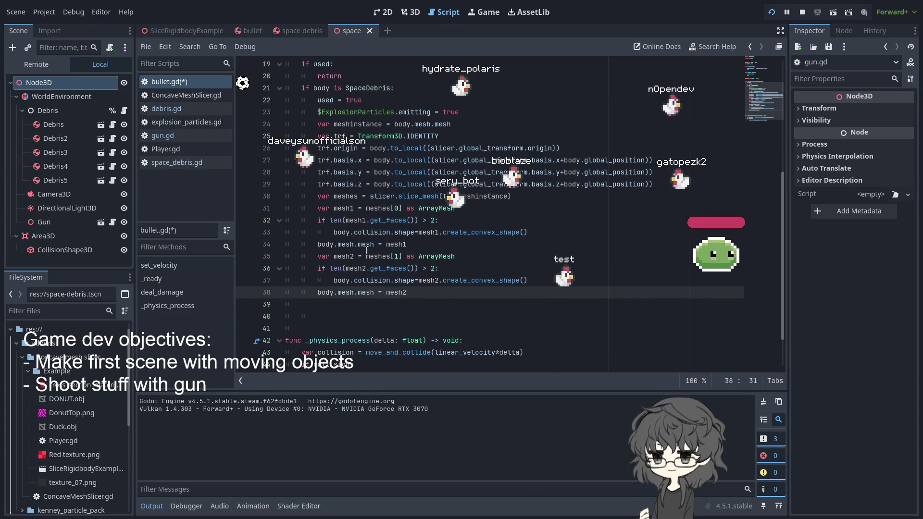
Add a new line 35 declaring 'var body2 = body.duplicate()'.
{"action": "double_click", "coordinate": [328, 244]}
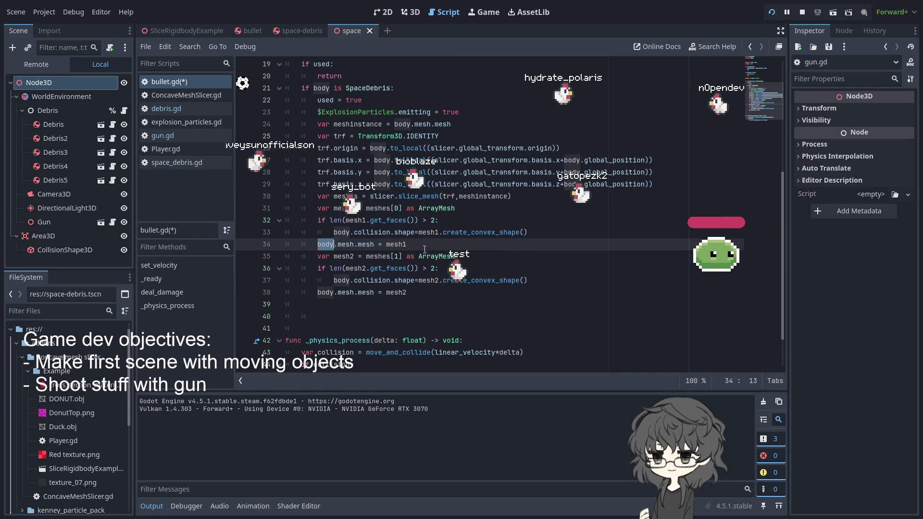
{"action": "left_click", "coordinate": [490, 256]}
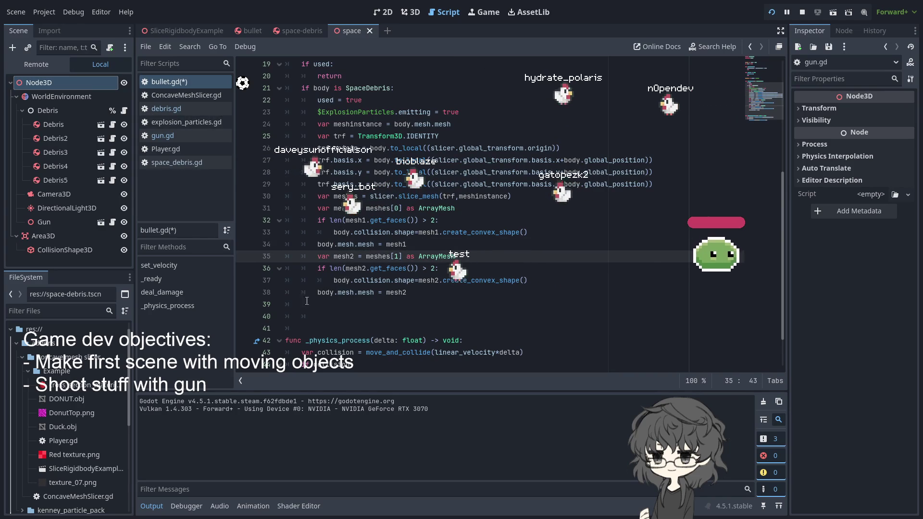
{"action": "left_click", "coordinate": [447, 292]}
{"action": "left_click", "coordinate": [446, 243]}
{"action": "key", "text": "Return"}
{"action": "type", "text": "var va"}
{"action": "key", "text": "BackSpace"}
{"action": "key", "text": "BackSpace"}
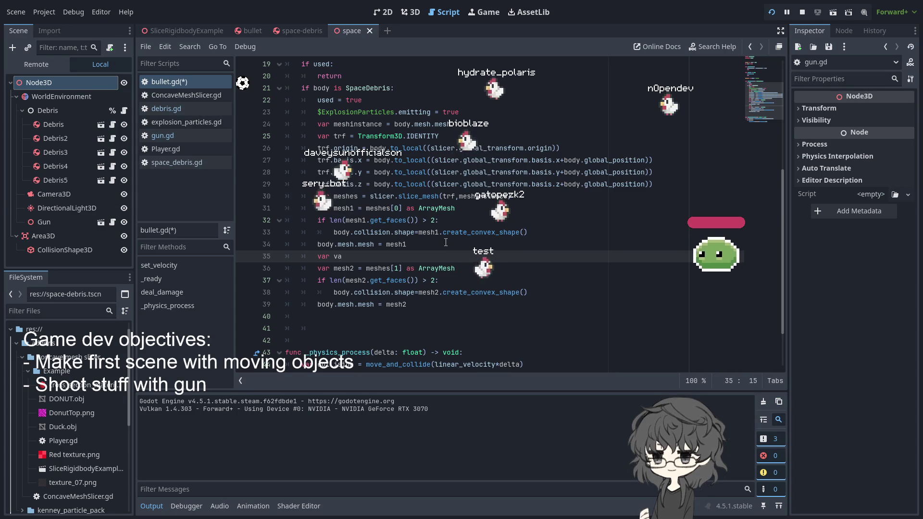
{"action": "key", "text": "BackSpace"}
{"action": "key", "text": "BackSpace"}
{"action": "key", "text": "BackSpace"}
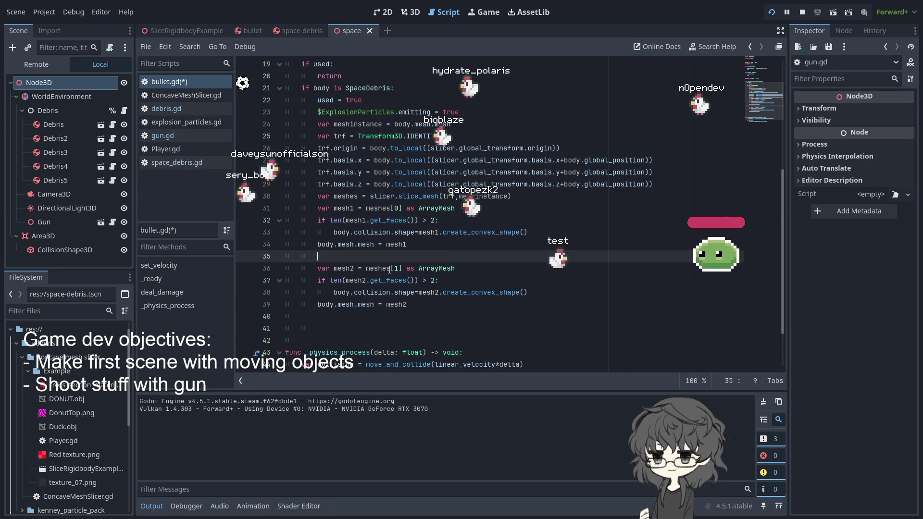
{"action": "scroll", "coordinate": [408, 232], "scroll_direction": "down", "scroll_amount": 1}
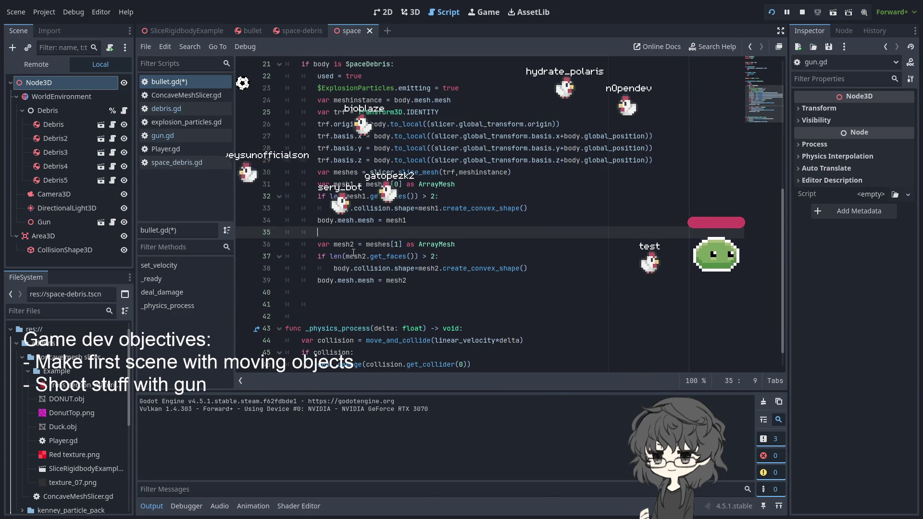
{"action": "type", "text": "body2"}
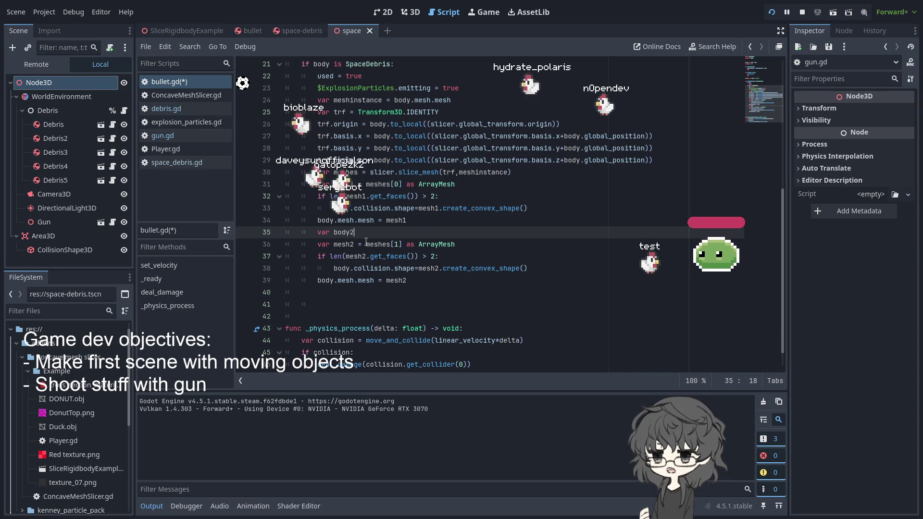
{"action": "type", "text": " = bod"}
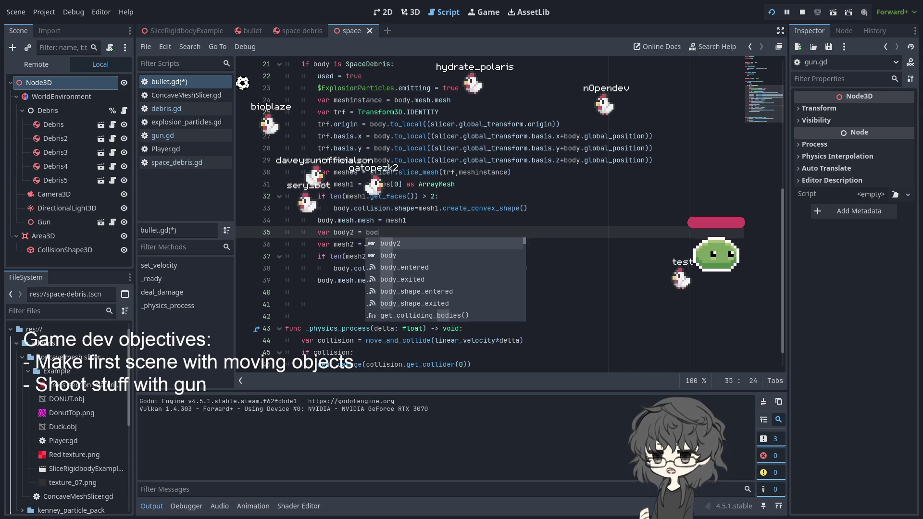
{"action": "type", "text": "y.d"}
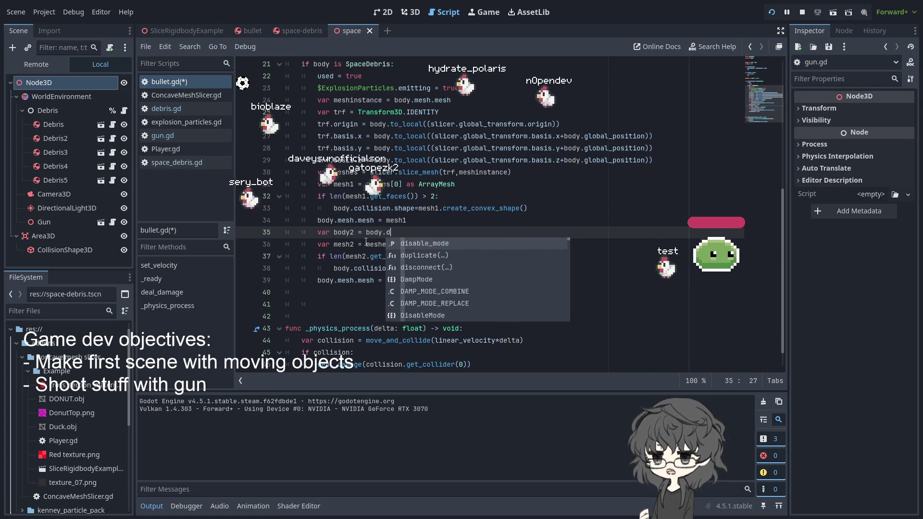
{"action": "type", "text": "u"}
{"action": "key", "text": "Return"}
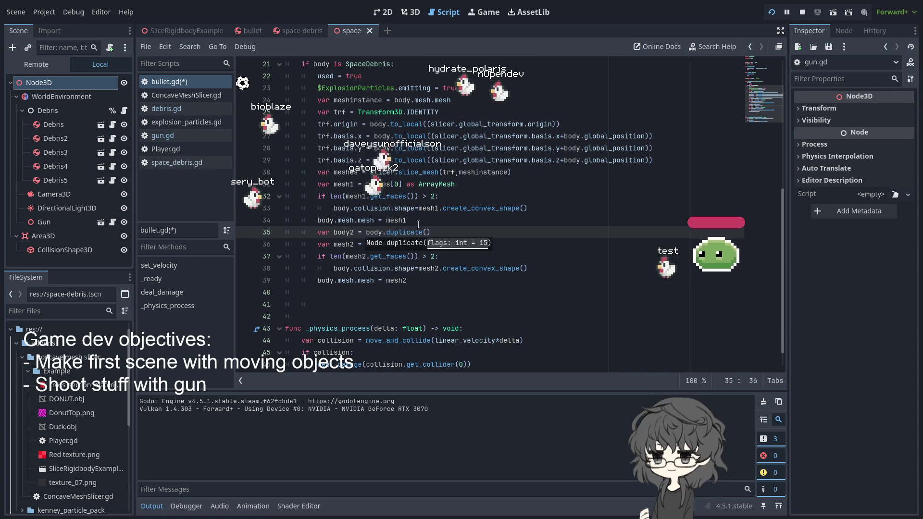
Change line 39 to 'body2.mesh.mesh = mesh2' and run the game.
{"action": "left_click", "coordinate": [496, 208]}
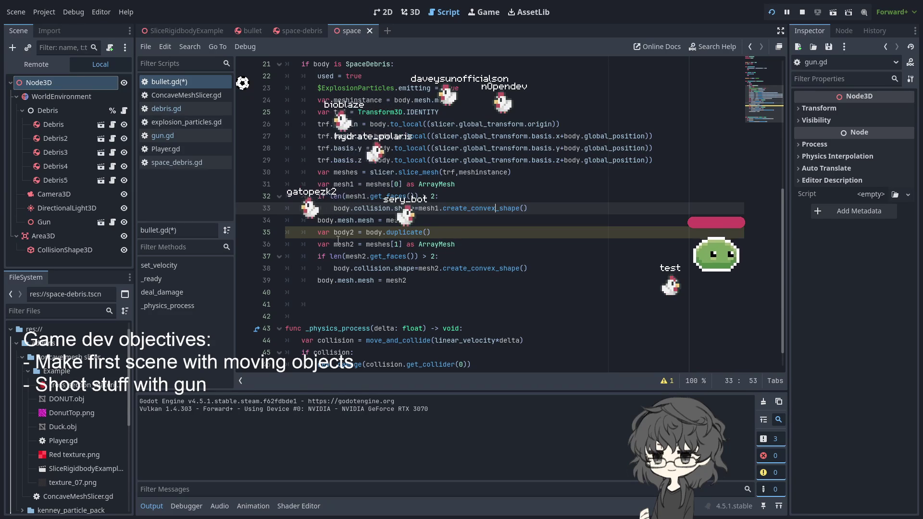
{"action": "left_click", "coordinate": [356, 231]}
{"action": "left_click", "coordinate": [334, 280]}
{"action": "type", "text": "2"}
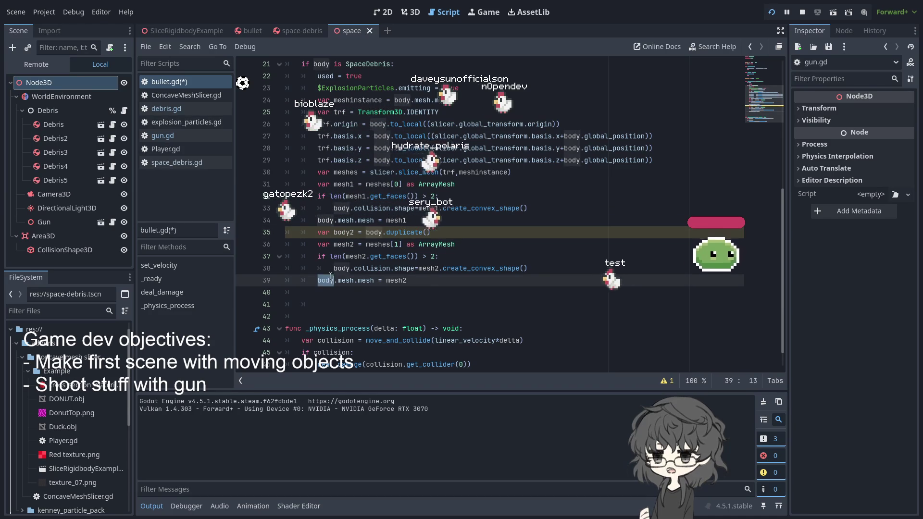
{"action": "key", "text": "End"}
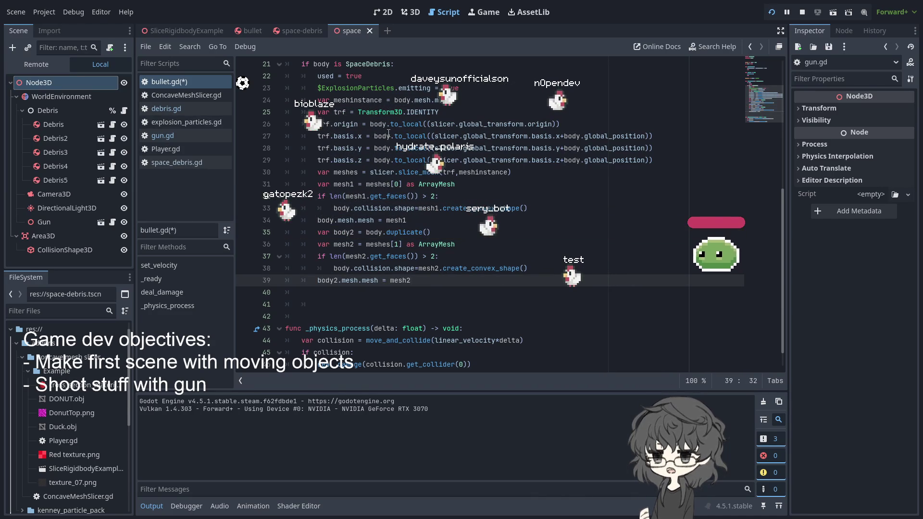
{"action": "left_click", "coordinate": [772, 12]}
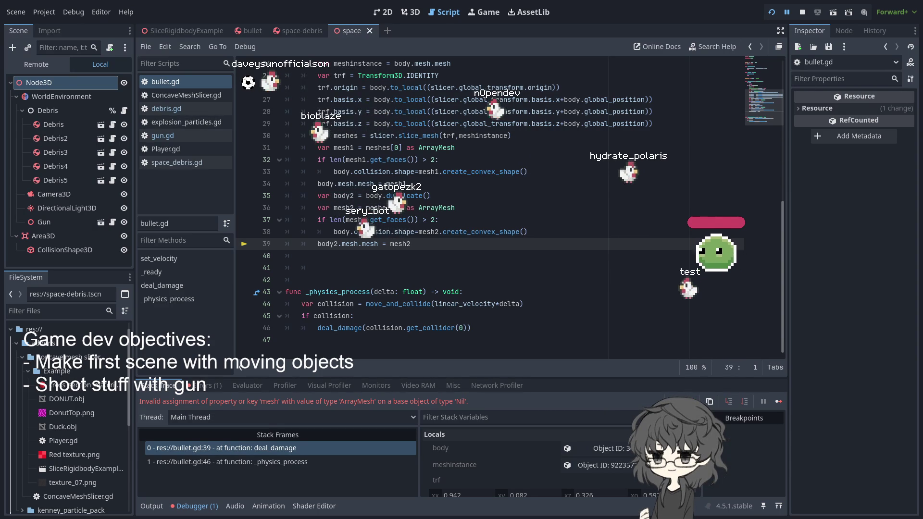
Add 'body2.bake_mesh()' under the duplicate line, then run and stop the game.
{"action": "double_click", "coordinate": [401, 244]}
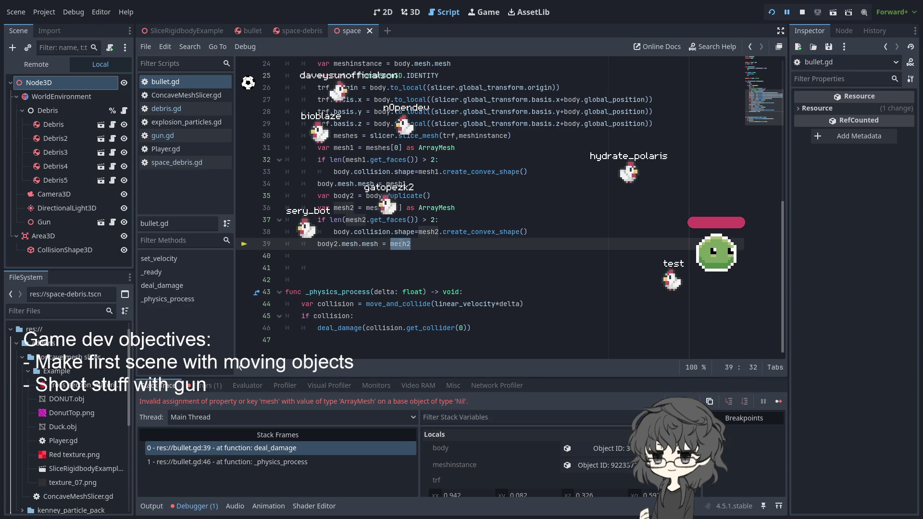
{"action": "left_click", "coordinate": [506, 221]}
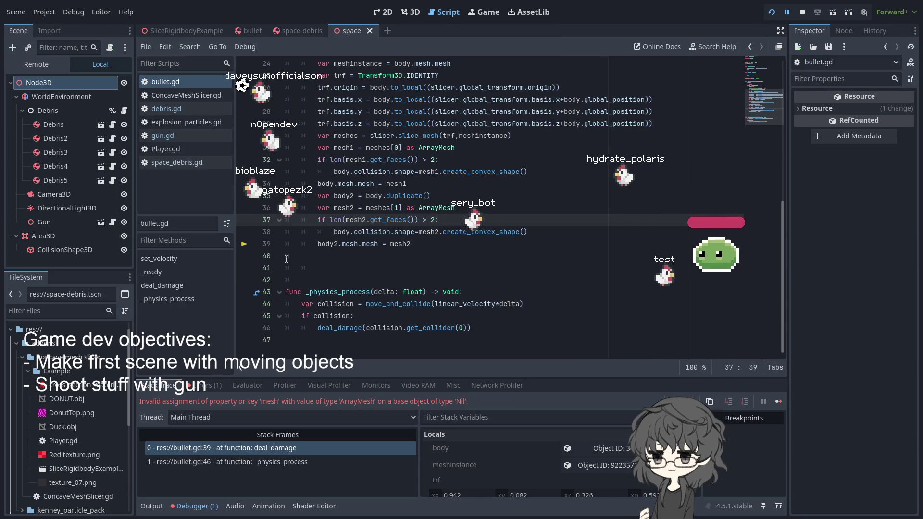
{"action": "double_click", "coordinate": [316, 246]}
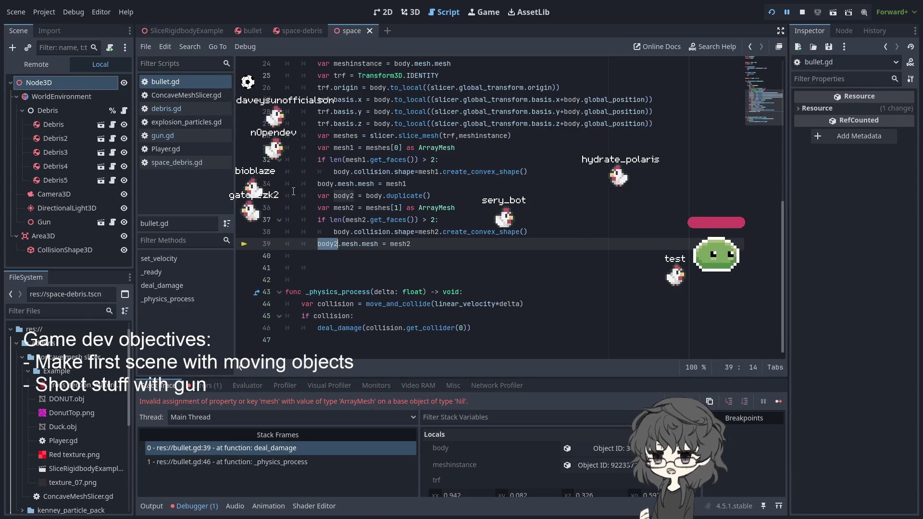
{"action": "left_click", "coordinate": [443, 197]}
{"action": "key", "text": "Return"}
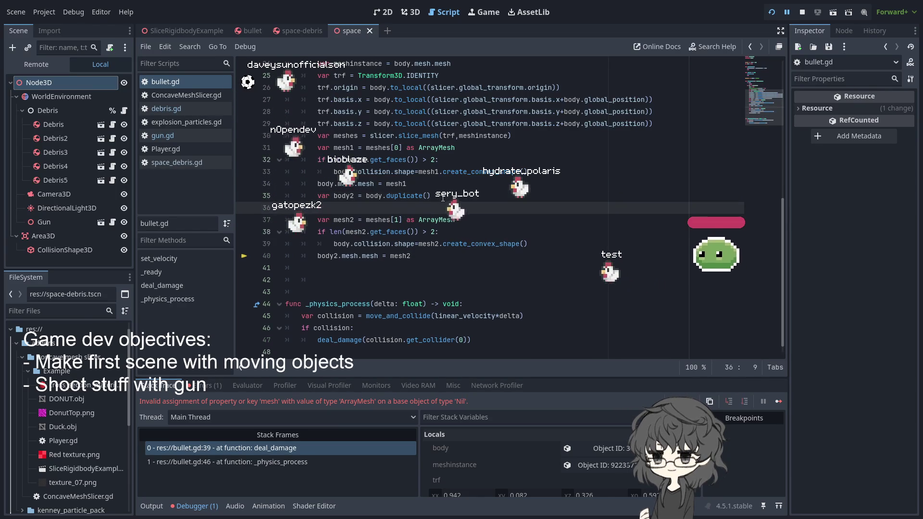
{"action": "type", "text": "body2"}
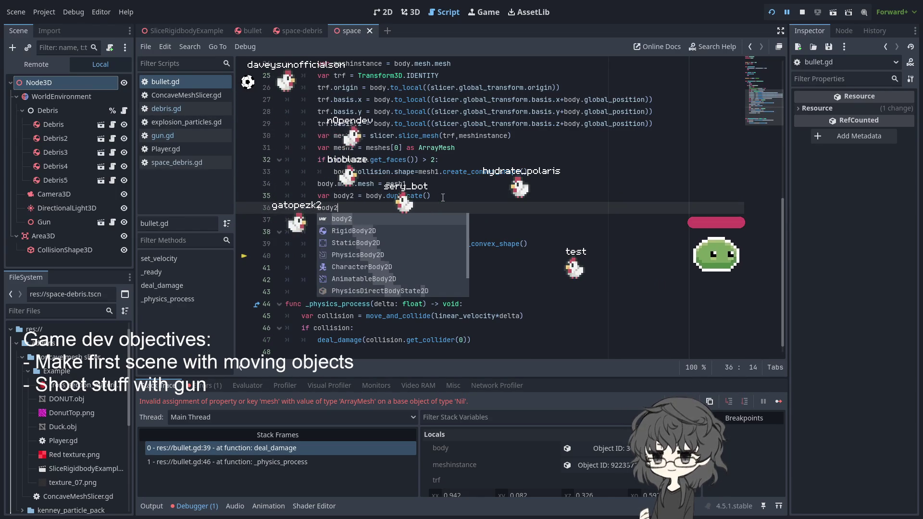
{"action": "type", "text": ".bake"}
{"action": "key", "text": "Return"}
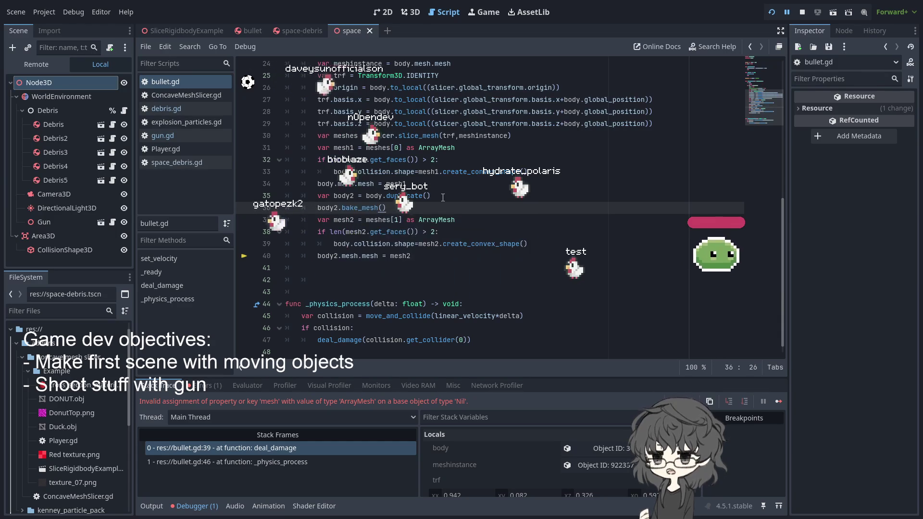
{"action": "left_click", "coordinate": [773, 12]}
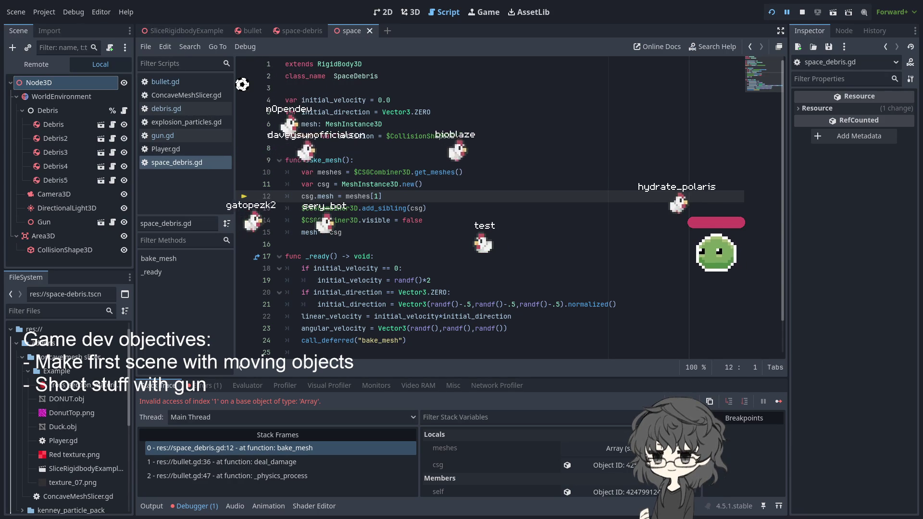
{"action": "left_click", "coordinate": [802, 12]}
Rerun the project from the SliceRigidbodyExample scene and stop it after the error.
{"action": "left_click", "coordinate": [257, 30]}
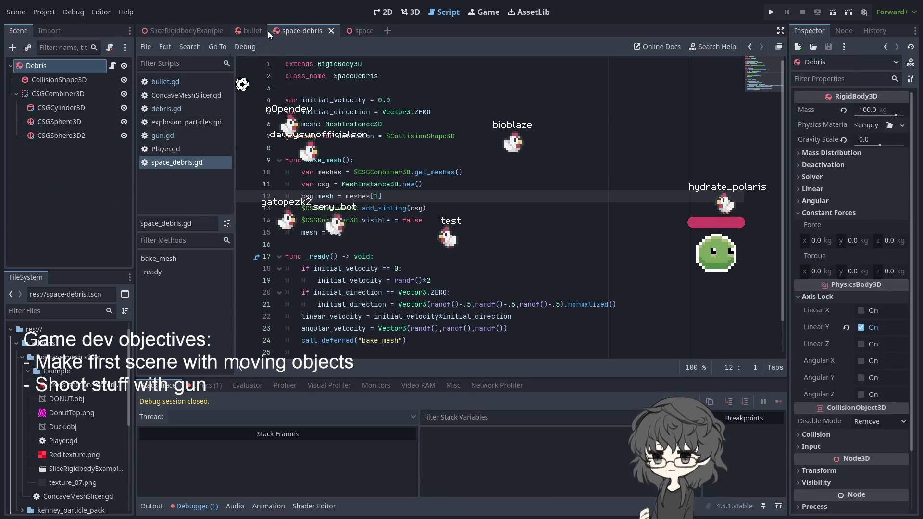
{"action": "left_click", "coordinate": [197, 27]}
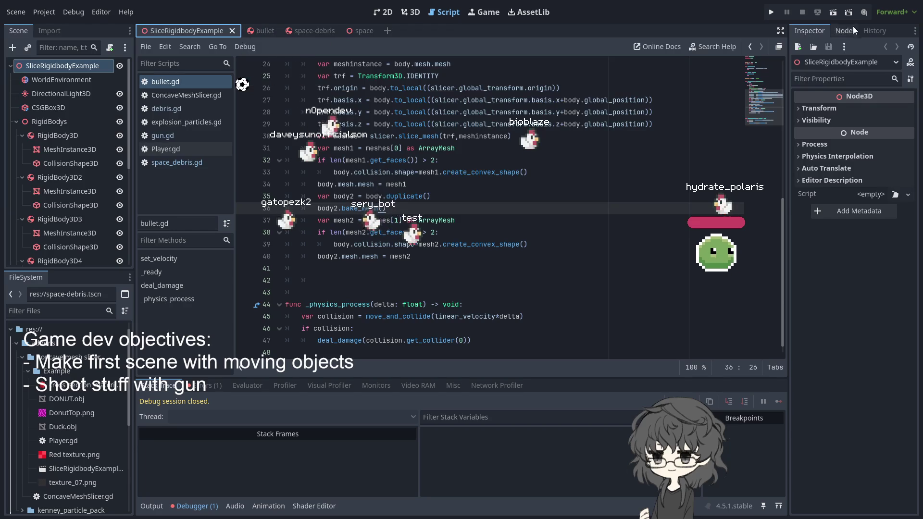
{"action": "left_click", "coordinate": [769, 10]}
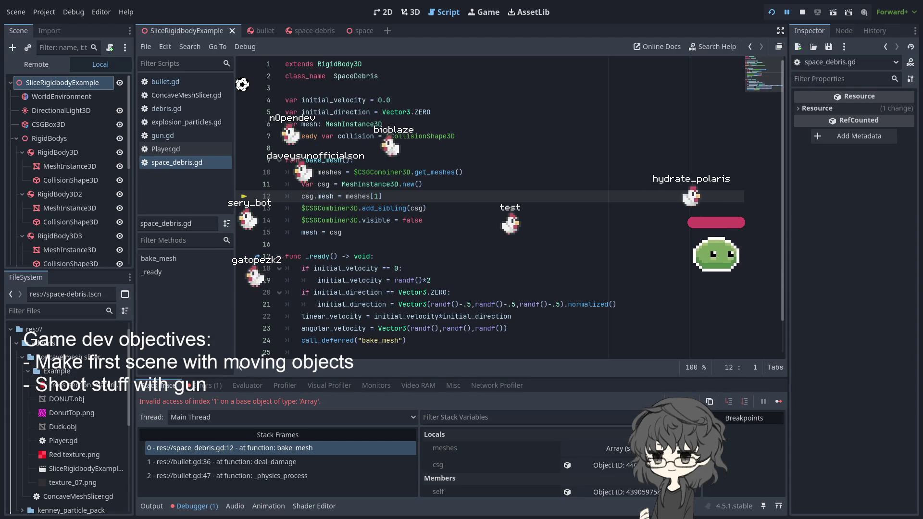
{"action": "scroll", "coordinate": [481, 207], "scroll_direction": "down", "scroll_amount": 1}
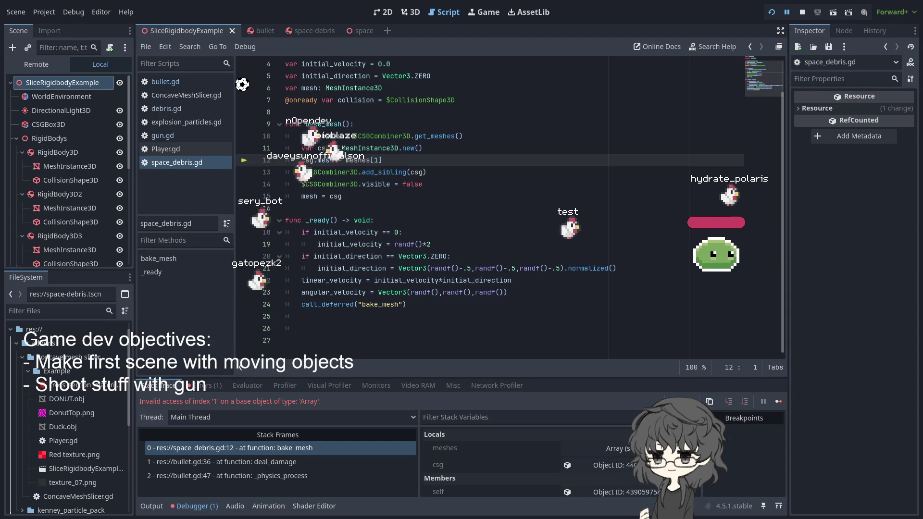
{"action": "mouse_move", "coordinate": [262, 31]}
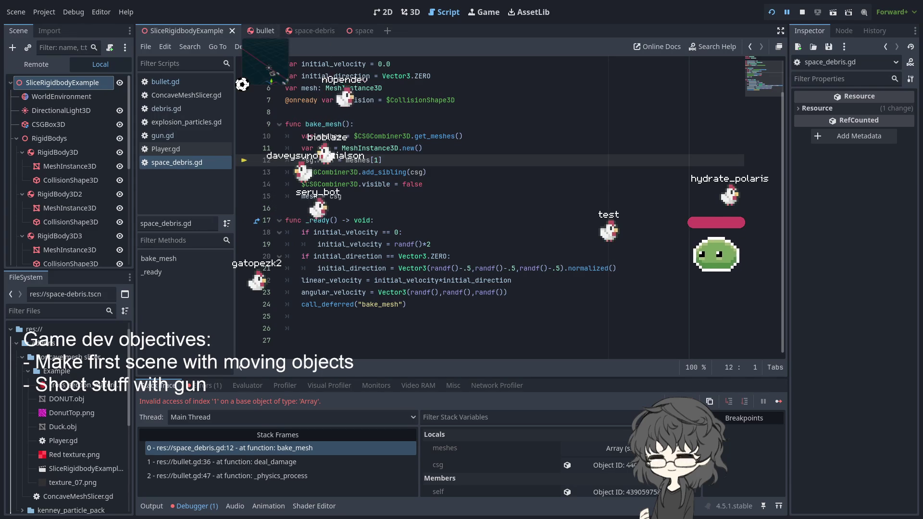
{"action": "mouse_move", "coordinate": [312, 31]}
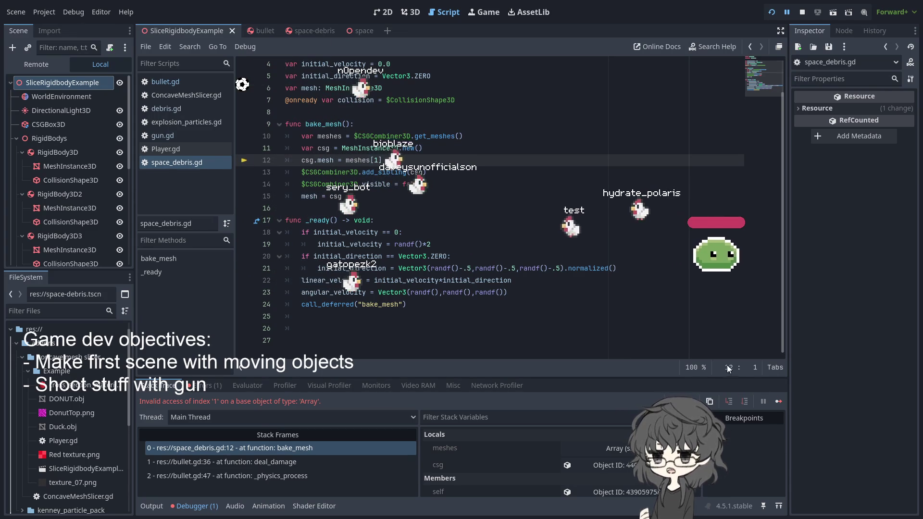
{"action": "left_click", "coordinate": [802, 12]}
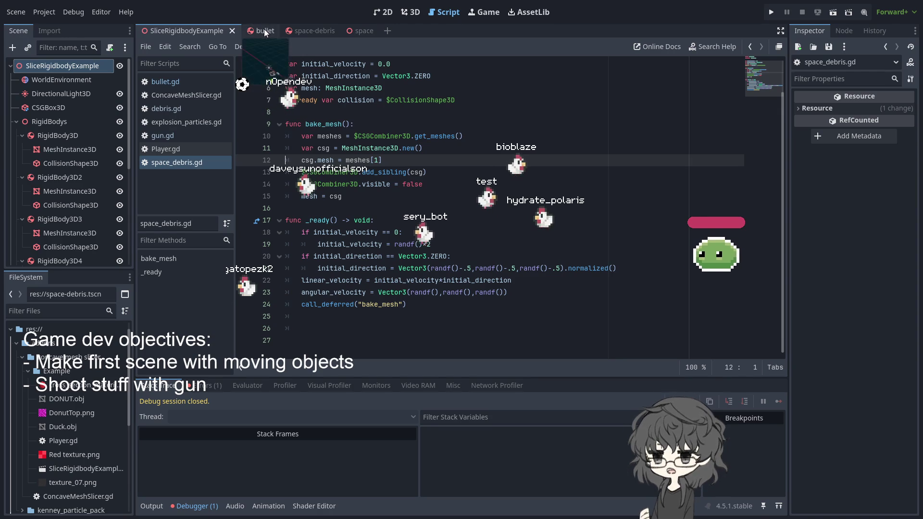
Open the Node duplicate() reference from the body2.bake_mesh() line in bullet.gd.
{"action": "left_click", "coordinate": [299, 28]}
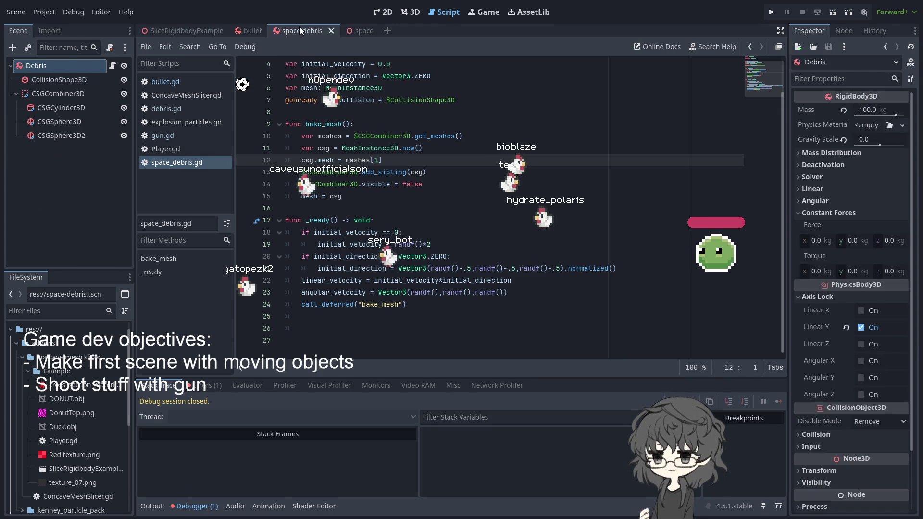
{"action": "left_click", "coordinate": [246, 31]}
{"action": "scroll", "coordinate": [277, 197], "scroll_direction": "up", "scroll_amount": 3}
{"action": "scroll", "coordinate": [277, 197], "scroll_direction": "down", "scroll_amount": 3}
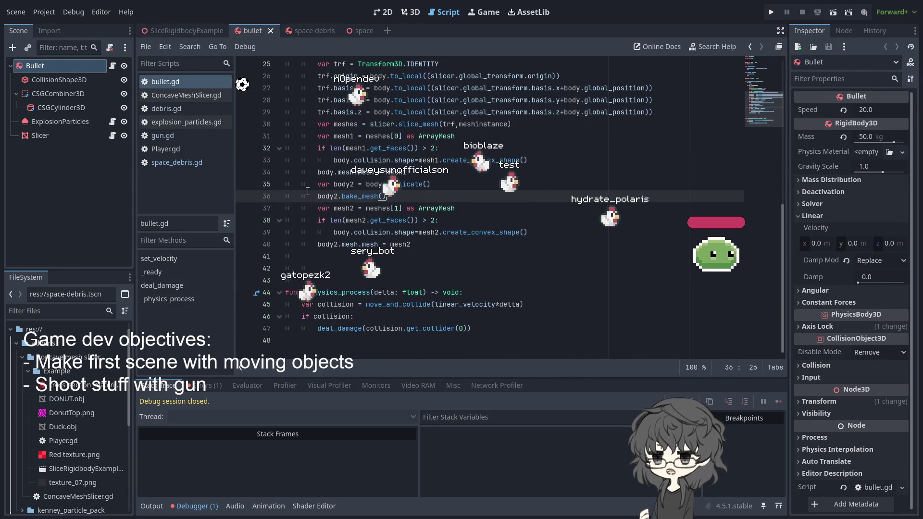
{"action": "left_click_drag", "start_coordinate": [318, 196], "coordinate": [469, 202]}
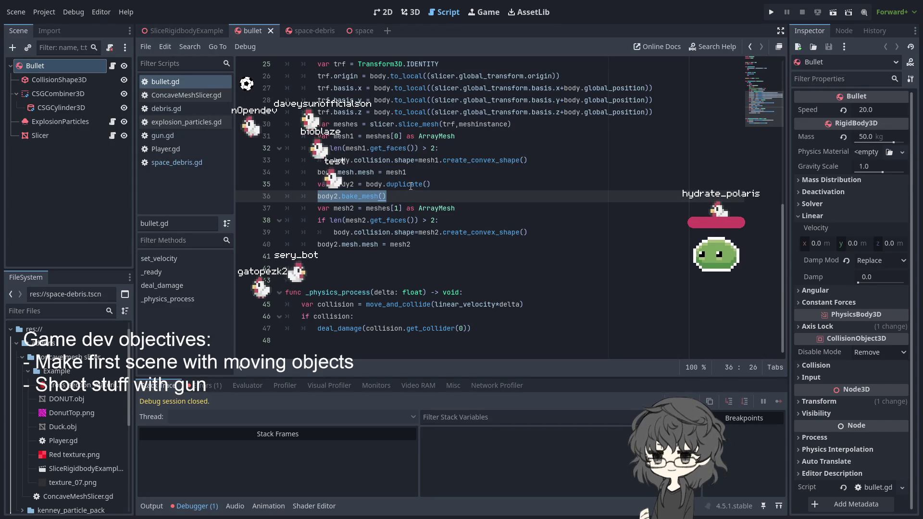
{"action": "left_click", "coordinate": [403, 185], "text": "ctrl"}
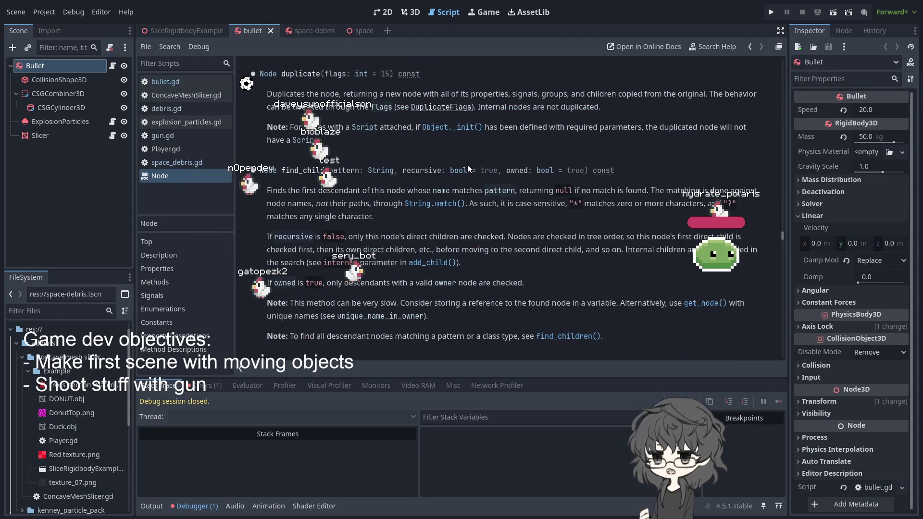
Read the DuplicateFlags options, then go back to line 13 of space_debris.gd in SliceRigidbodyExample.
{"action": "left_click", "coordinate": [433, 108]}
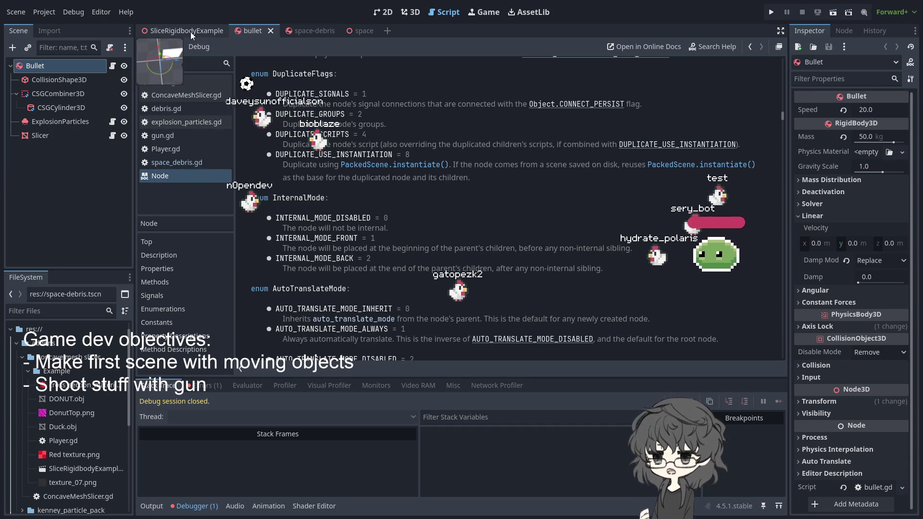
{"action": "left_click", "coordinate": [190, 31]}
{"action": "left_click", "coordinate": [407, 172]}
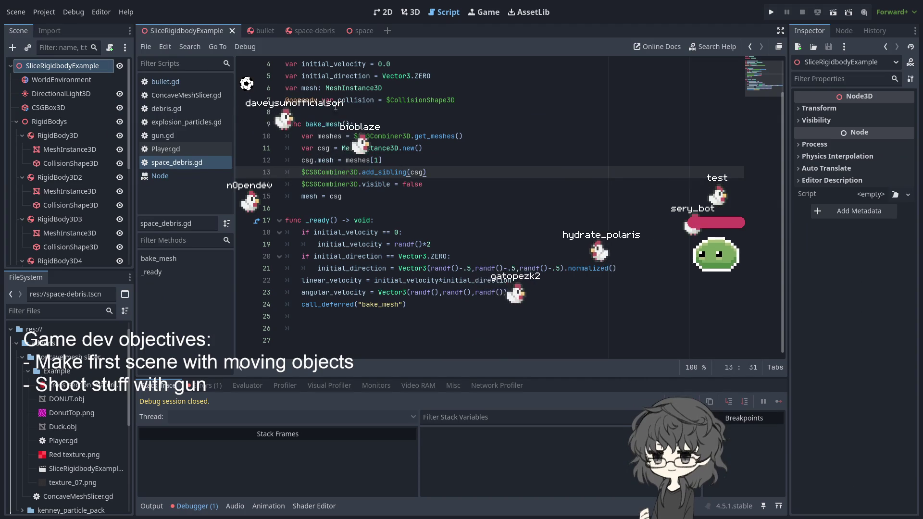
Run the game to test the duplicate flags, stop it, and return to the bullet scene.
{"action": "left_click", "coordinate": [259, 29]}
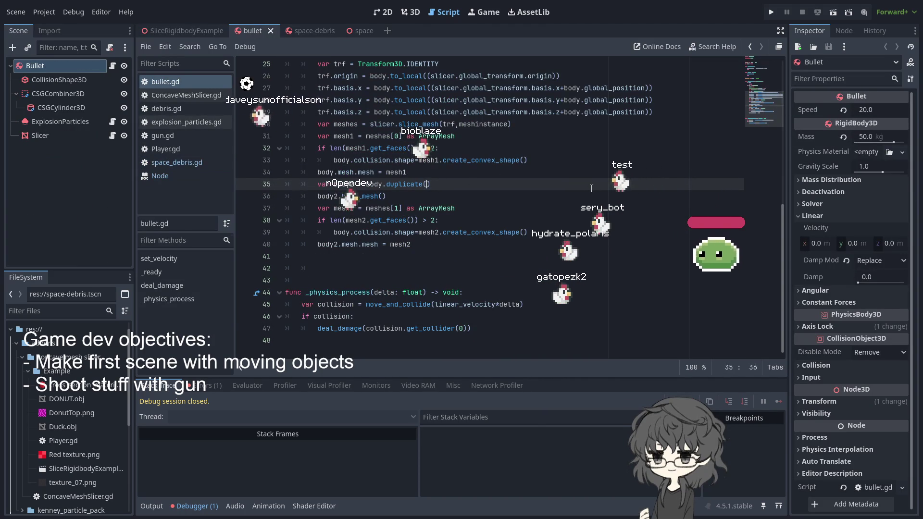
{"action": "left_click", "coordinate": [771, 13]}
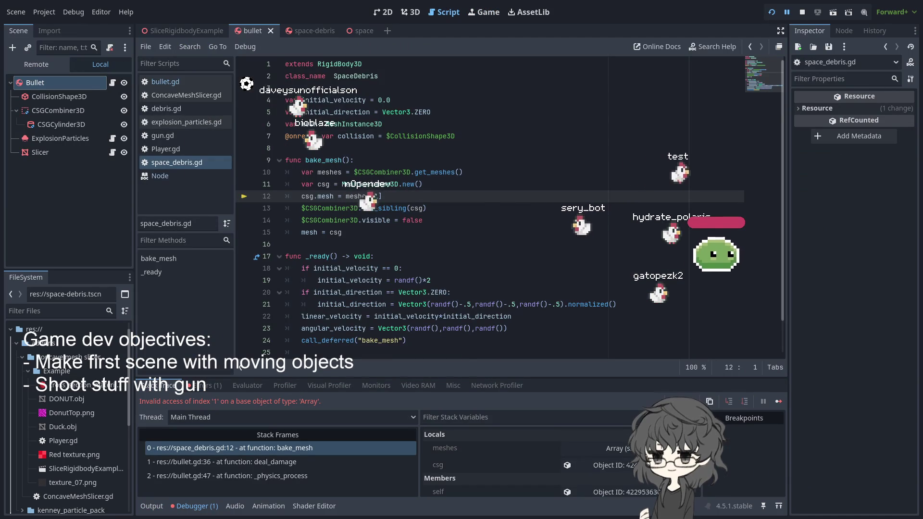
{"action": "left_click", "coordinate": [802, 12]}
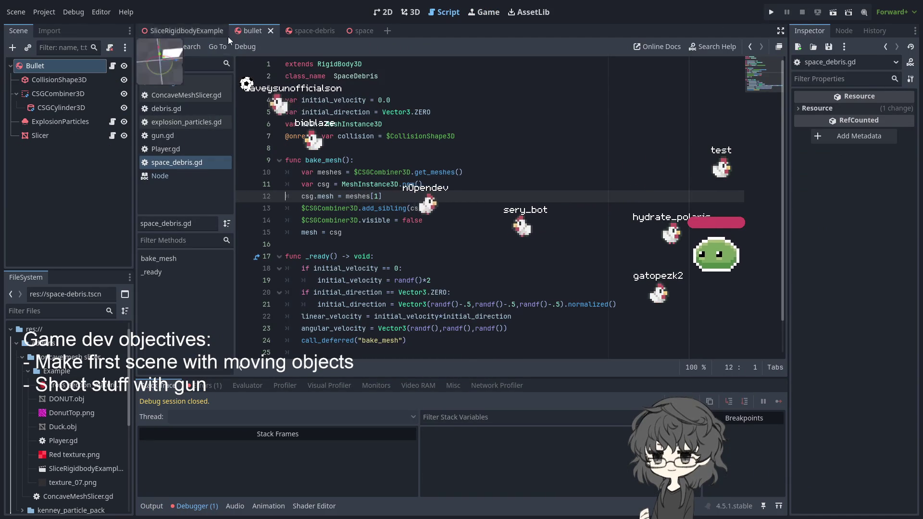
{"action": "left_click", "coordinate": [189, 30]}
{"action": "left_click", "coordinate": [258, 32]}
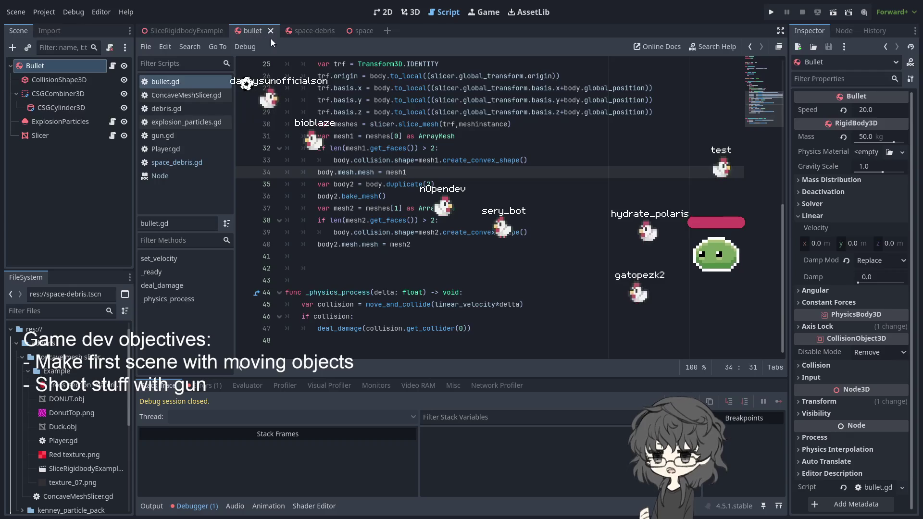
Delete the body2.bake_mesh() line from bullet.gd.
{"action": "left_click", "coordinate": [452, 197]}
{"action": "key", "text": "shift+Home"}
{"action": "key", "text": "BackSpace"}
{"action": "key", "text": "BackSpace"}
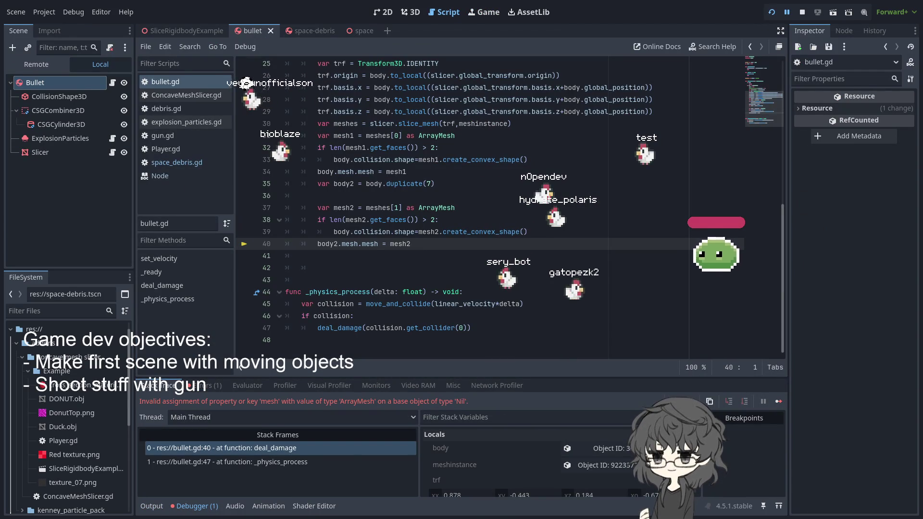
Inspect the failing body2.mesh.mesh assignment on lines 39–40 of bullet.gd, then view space_debris.gd.
{"action": "double_click", "coordinate": [351, 244]}
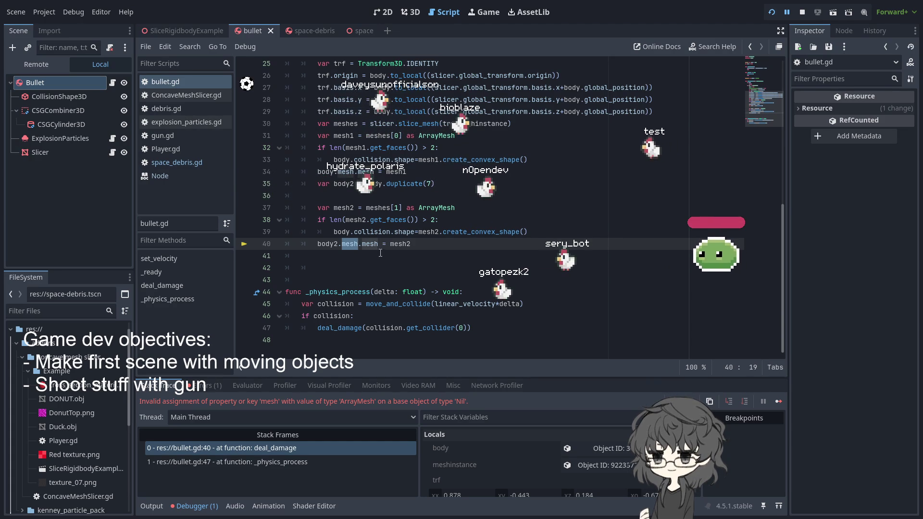
{"action": "mouse_move", "coordinate": [418, 244]}
{"action": "left_mouse_down"}
{"action": "mouse_move", "coordinate": [283, 237]}
{"action": "mouse_move", "coordinate": [294, 241]}
{"action": "left_mouse_up"}
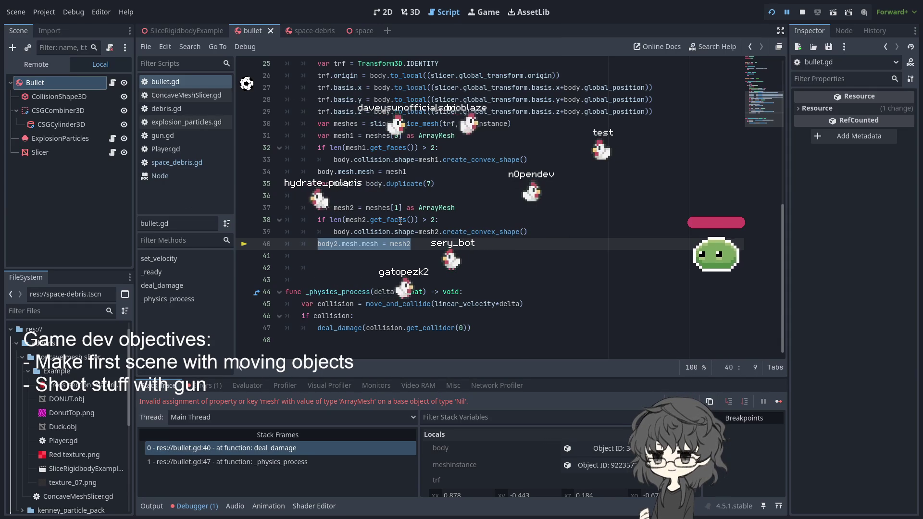
{"action": "scroll", "coordinate": [400, 221], "scroll_direction": "up", "scroll_amount": 1}
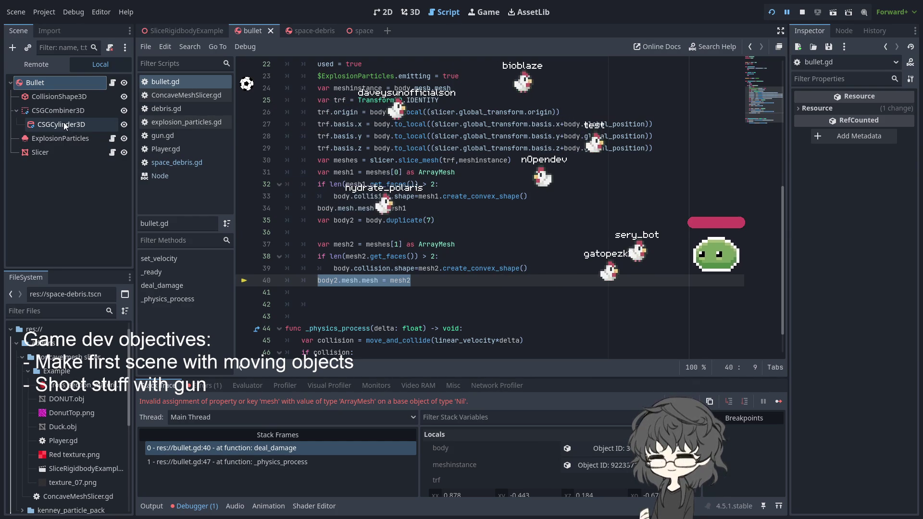
{"action": "left_click", "coordinate": [173, 162]}
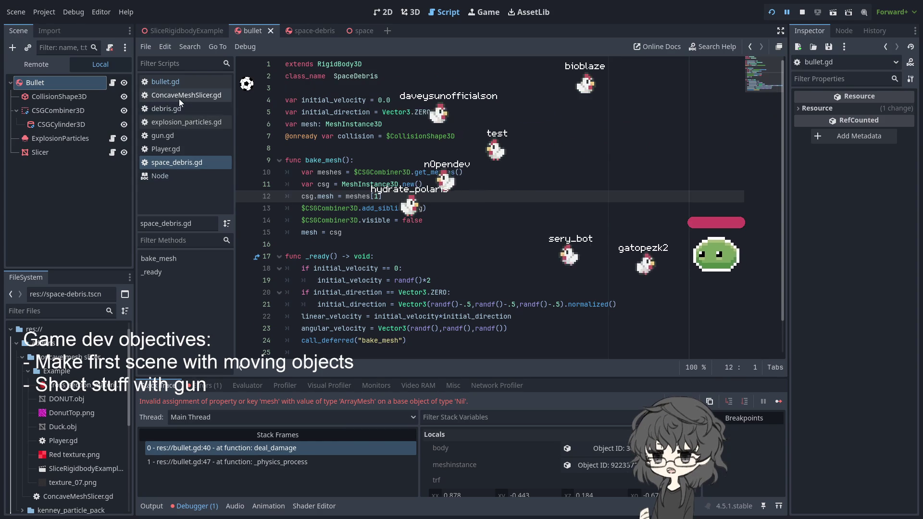
Review Player.gd's body2 duplication and add_child lines for comparison.
{"action": "left_click", "coordinate": [178, 149]}
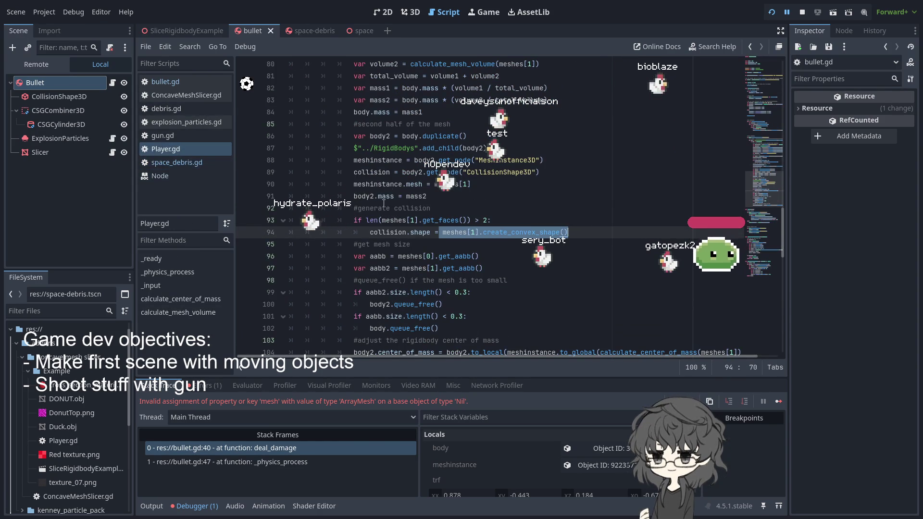
{"action": "double_click", "coordinate": [425, 160]}
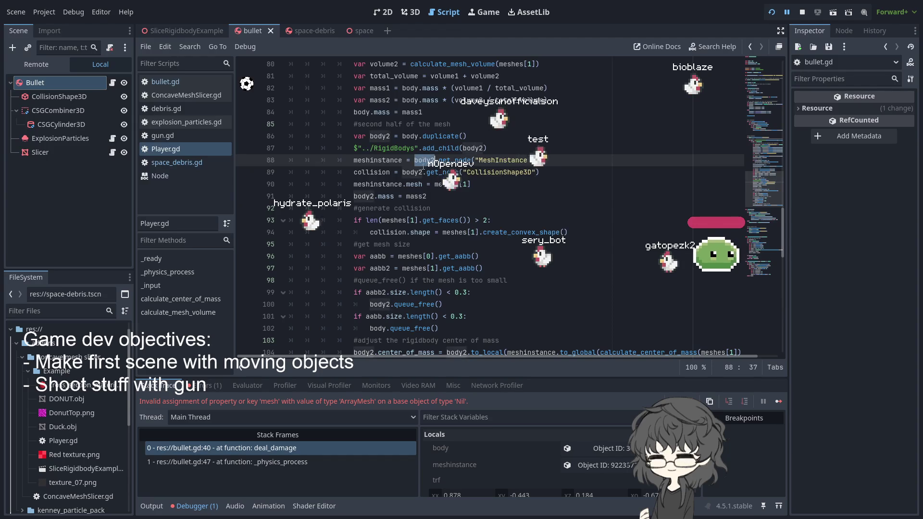
{"action": "scroll", "coordinate": [426, 201], "scroll_direction": "up", "scroll_amount": 2}
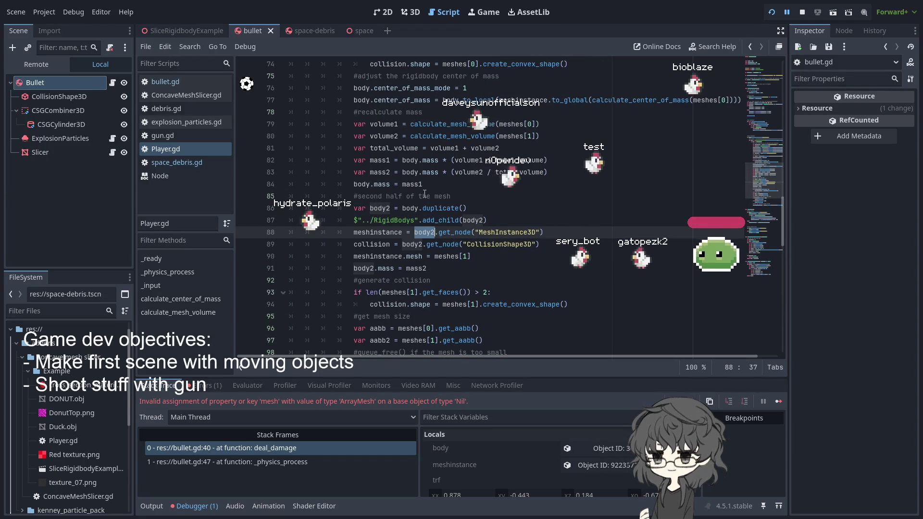
{"action": "double_click", "coordinate": [394, 220]}
{"action": "double_click", "coordinate": [451, 219]}
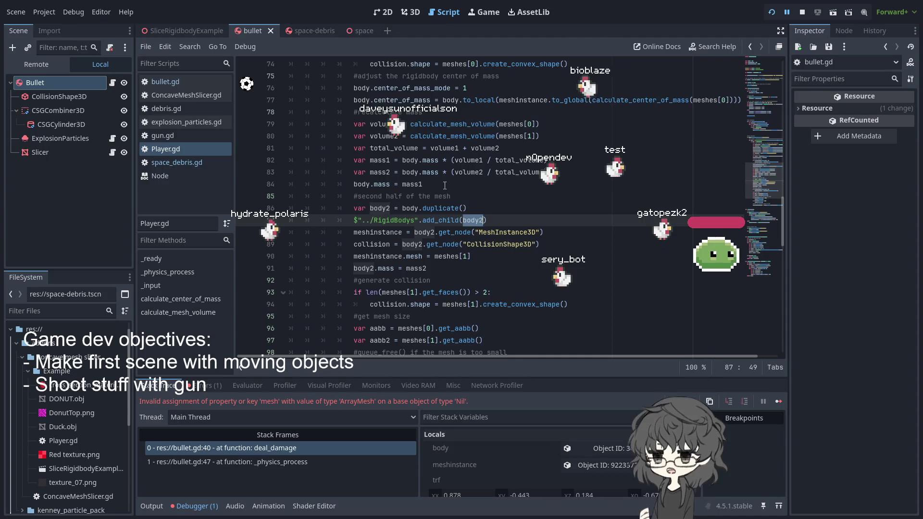
Return to the body2 duplicate line in bullet.gd.
{"action": "left_click", "coordinate": [197, 31]}
{"action": "left_click", "coordinate": [263, 29]}
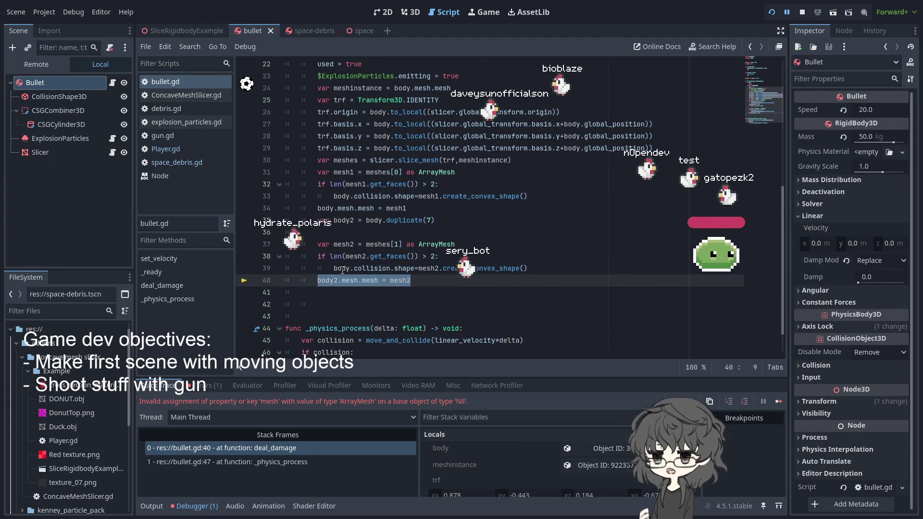
{"action": "left_click", "coordinate": [334, 220]}
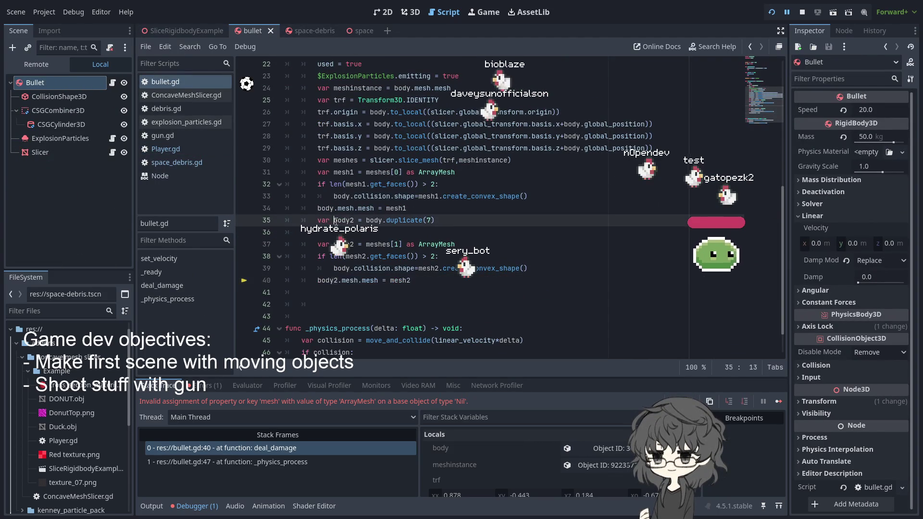
Add body.add_sibling(body2) after the duplicate line in bullet.gd and restart the game.
{"action": "key", "text": "Return"}
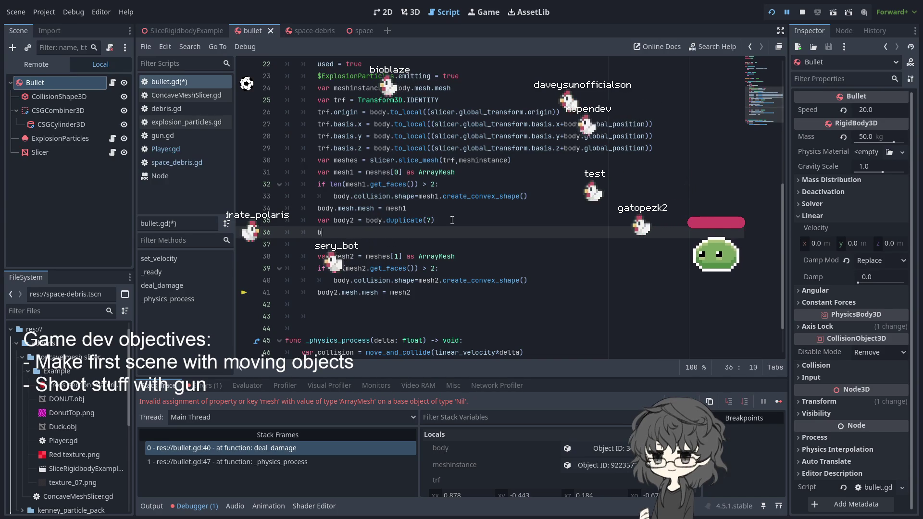
{"action": "type", "text": "body.add_si"}
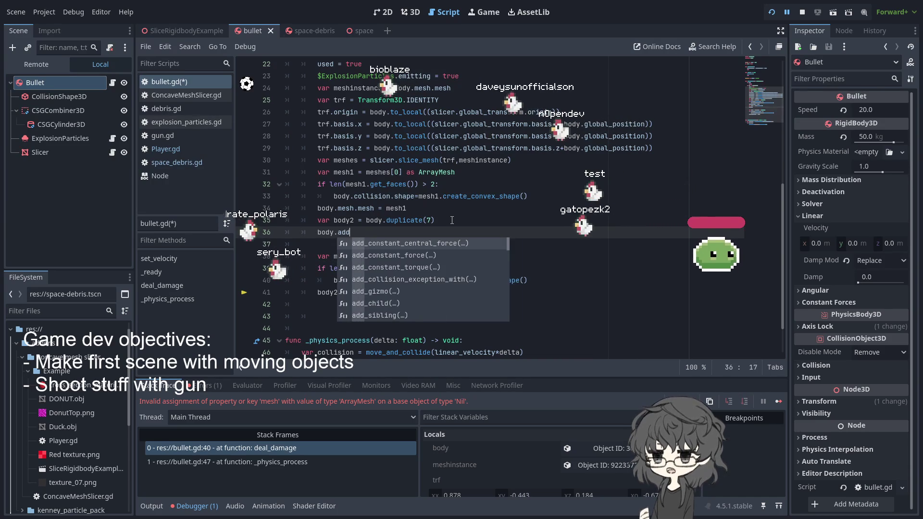
{"action": "key", "text": "Return"}
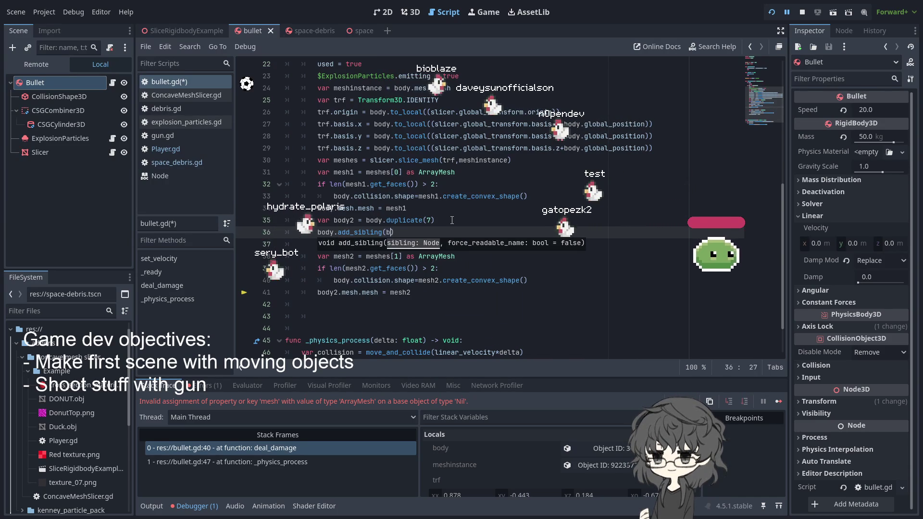
{"action": "type", "text": "ody2"}
{"action": "left_click", "coordinate": [452, 221]}
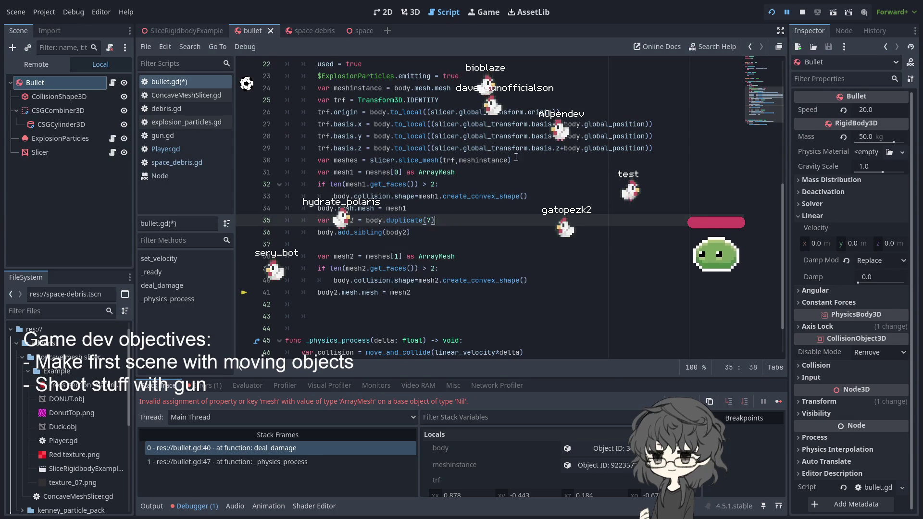
{"action": "left_click", "coordinate": [772, 12]}
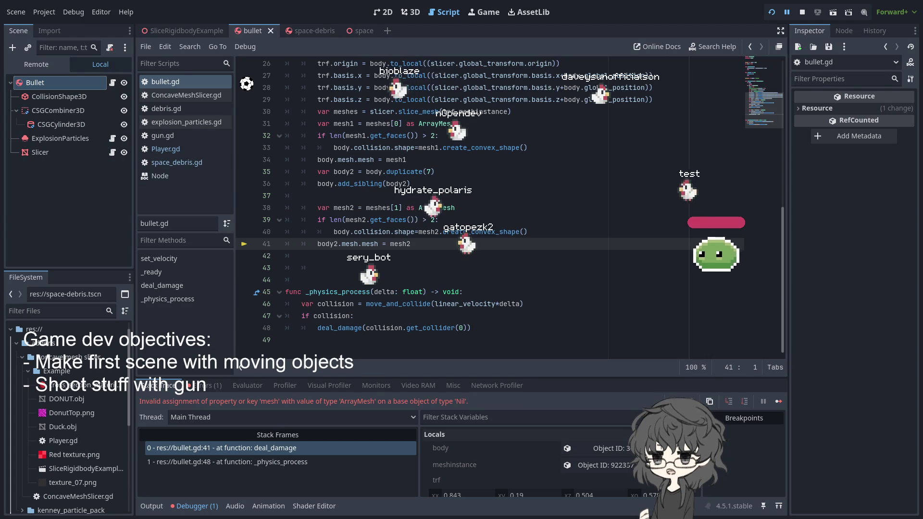
Check the mesh lines 41 and body.mesh.mesh, then open the space-debris scene.
{"action": "double_click", "coordinate": [349, 243]}
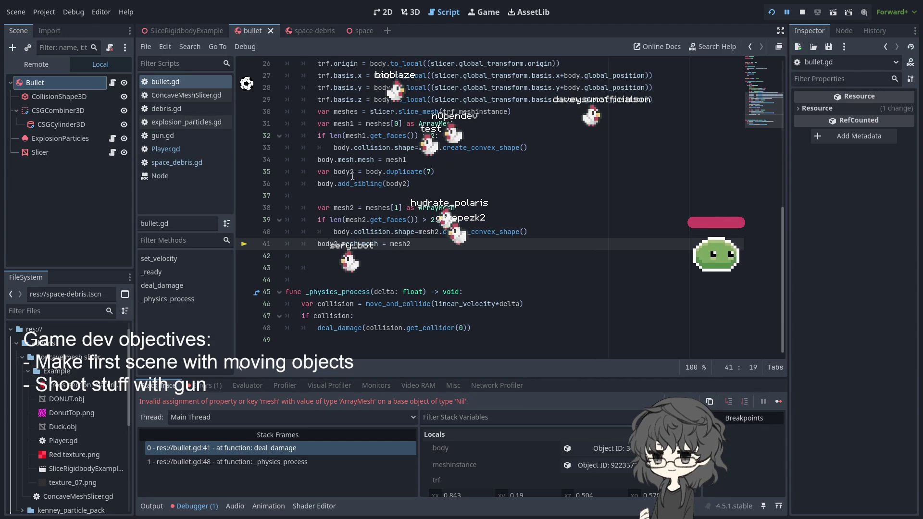
{"action": "left_click", "coordinate": [346, 160]}
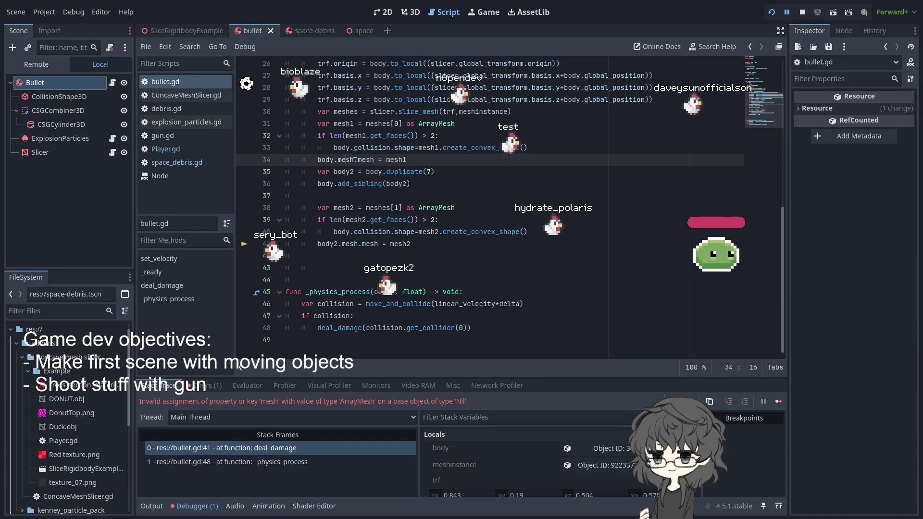
{"action": "mouse_move", "coordinate": [328, 41]}
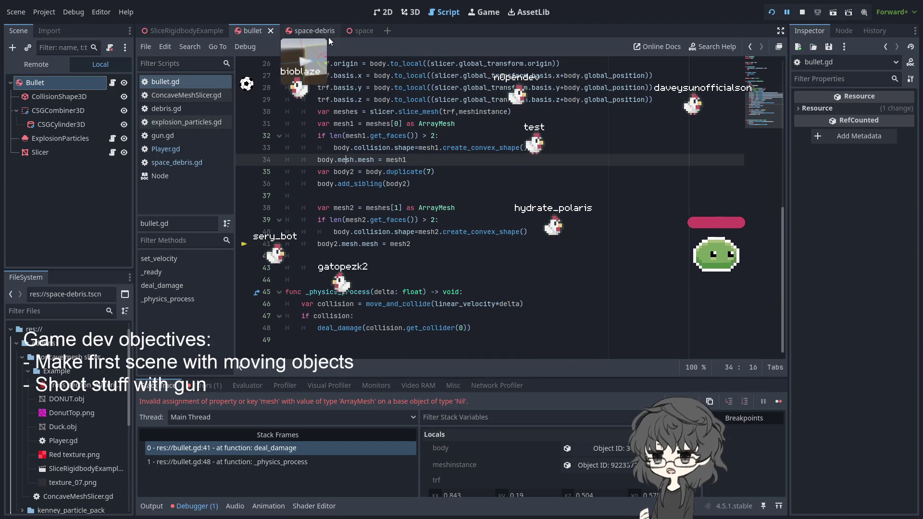
{"action": "mouse_move", "coordinate": [360, 29]}
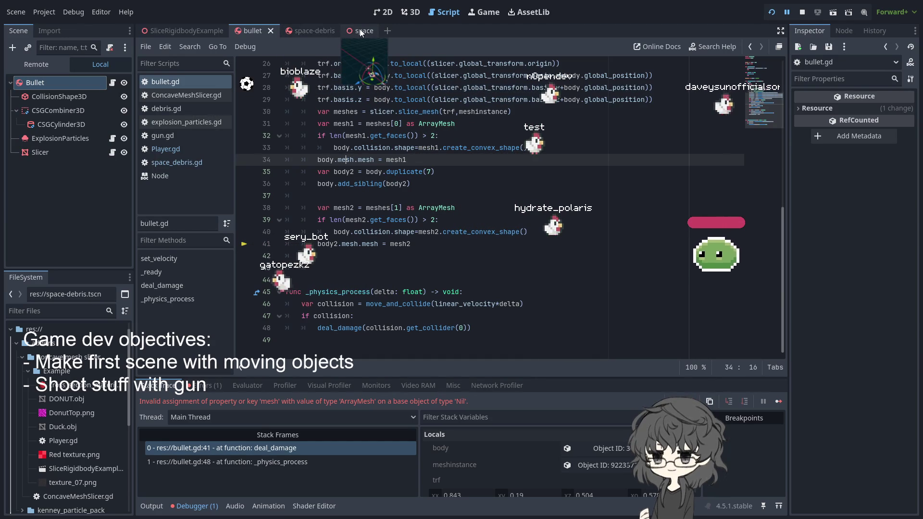
{"action": "left_click", "coordinate": [309, 31]}
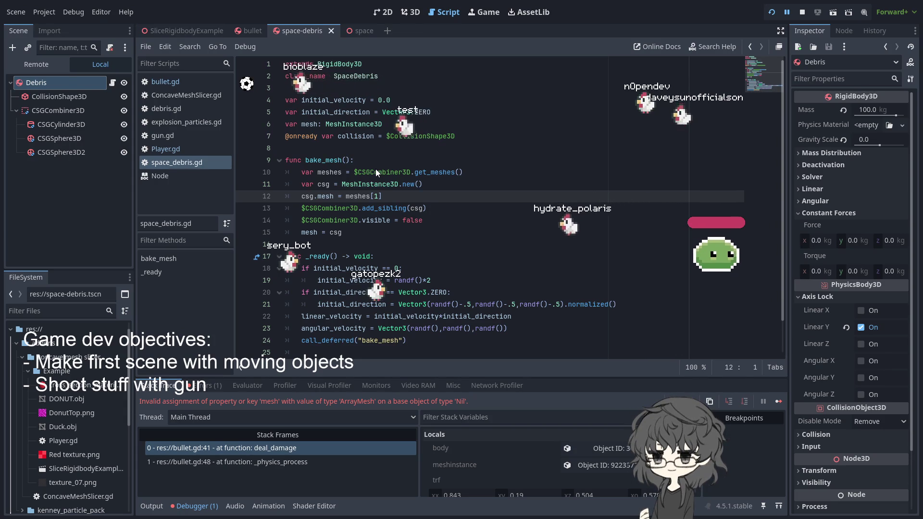
Paste a MeshInstance3D child under Debris and rerun the game with F5.
{"action": "left_click", "coordinate": [42, 195]}
{"action": "key", "text": "ctrl+v"}
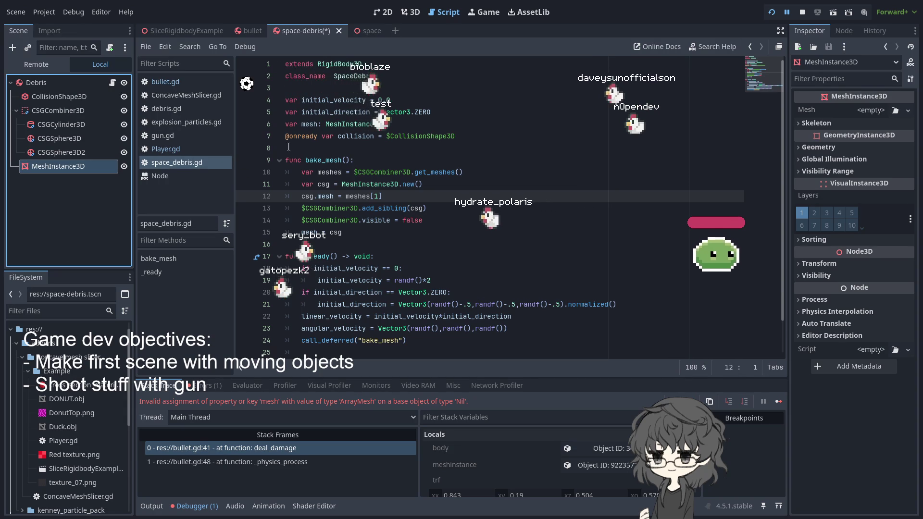
{"action": "key", "text": "F5"}
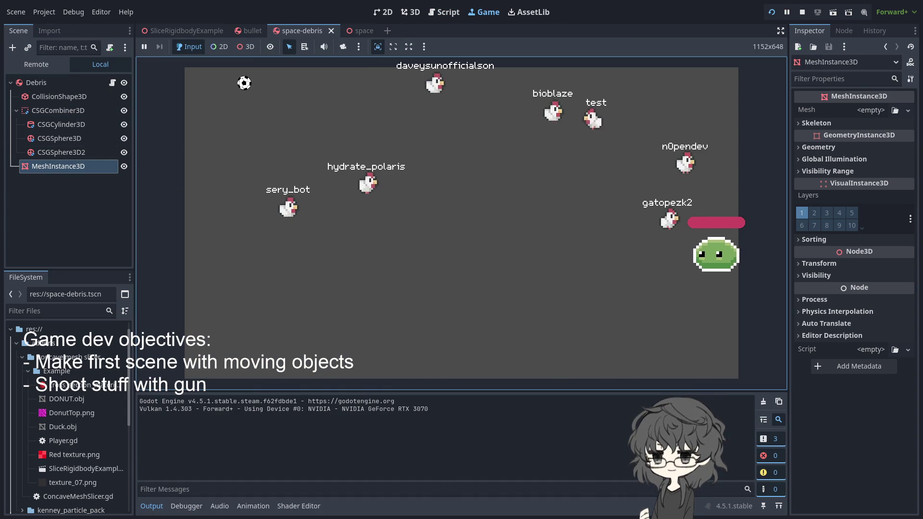
Cycle through the scene tabs to SliceRigidbodyExample and show its script with Ctrl+F3.
{"action": "left_click", "coordinate": [182, 31]}
{"action": "left_click", "coordinate": [253, 30]}
{"action": "left_click", "coordinate": [308, 32]}
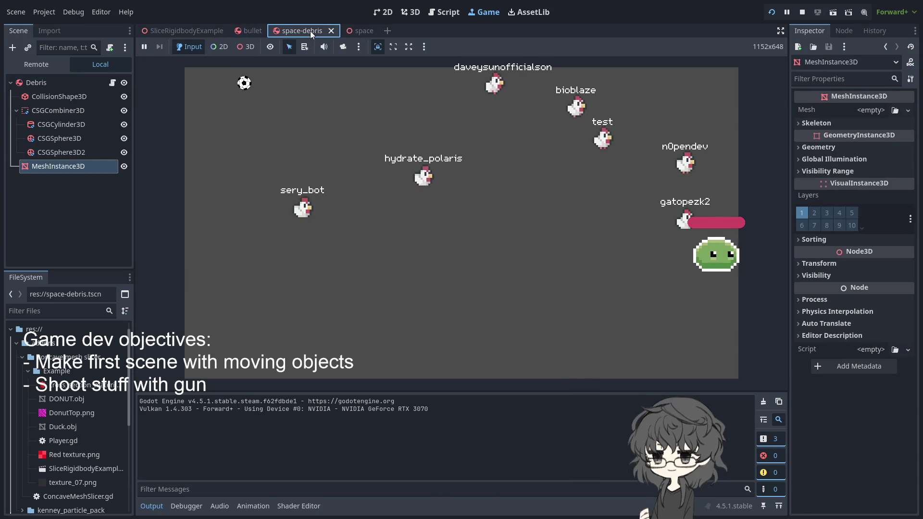
{"action": "left_click", "coordinate": [215, 32]}
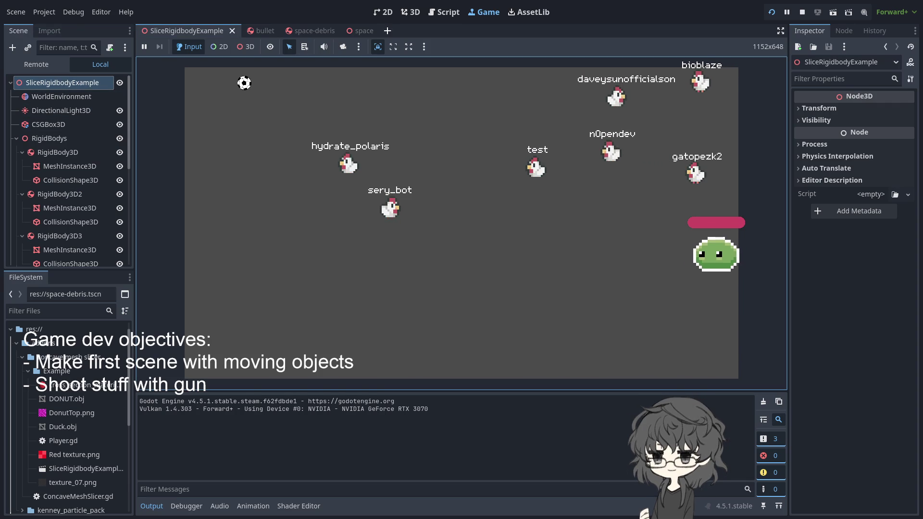
{"action": "key", "text": "ctrl+F3"}
Inspect mesh2 and body2 on bullet.gd line 41 and the add_sibling line, then restart the game.
{"action": "left_click", "coordinate": [174, 87]}
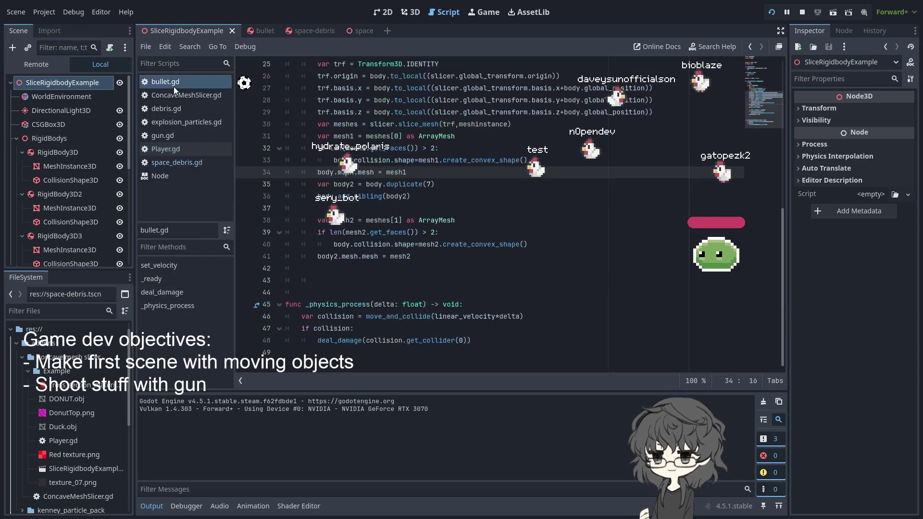
{"action": "left_click", "coordinate": [419, 245]}
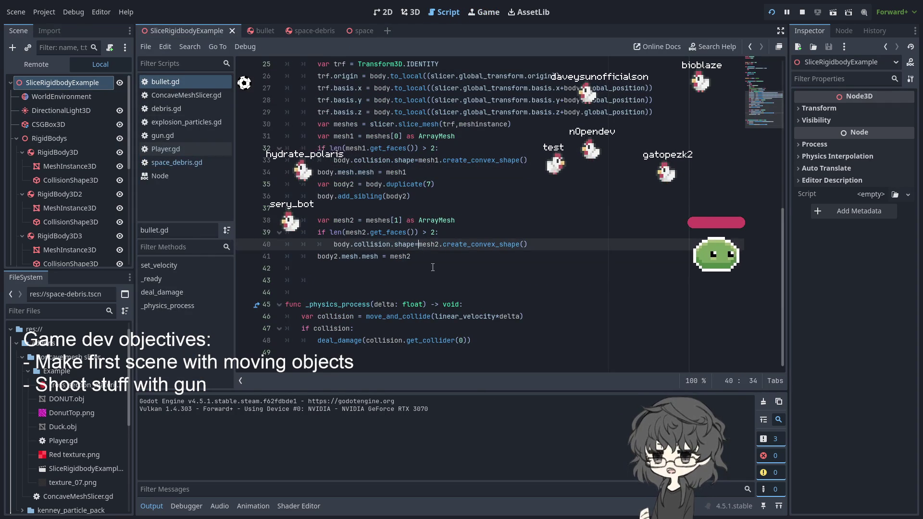
{"action": "double_click", "coordinate": [416, 258]}
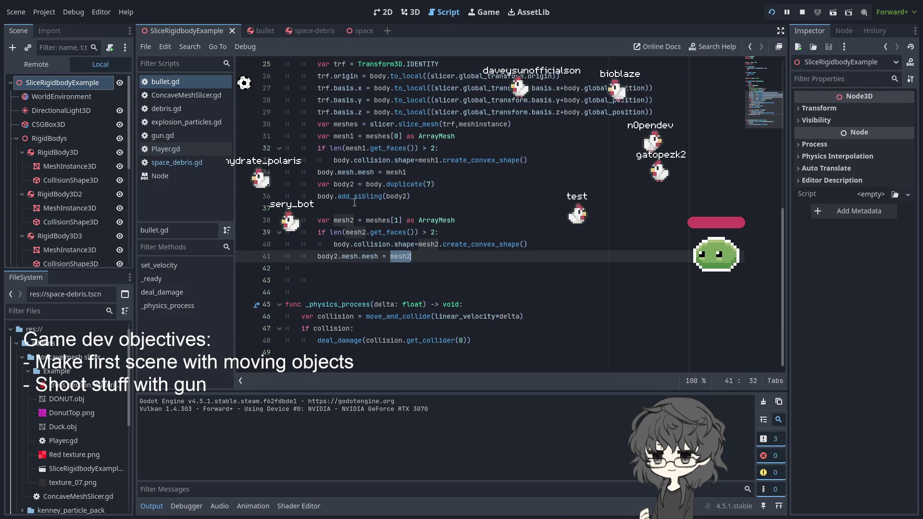
{"action": "left_click", "coordinate": [331, 196]}
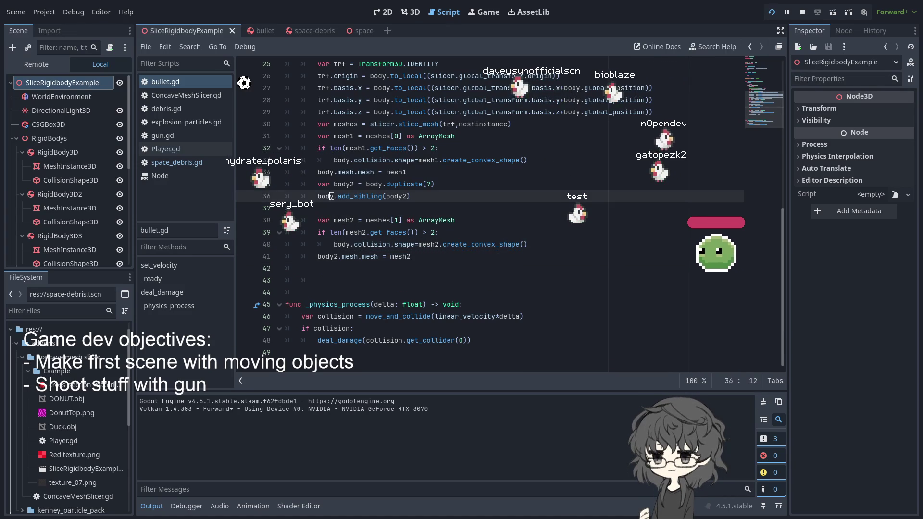
{"action": "double_click", "coordinate": [331, 256]}
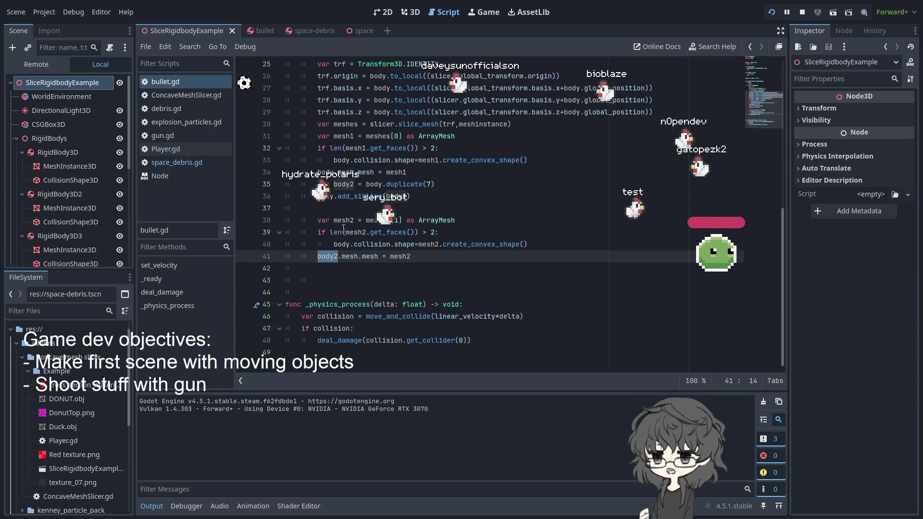
{"action": "left_click", "coordinate": [773, 13]}
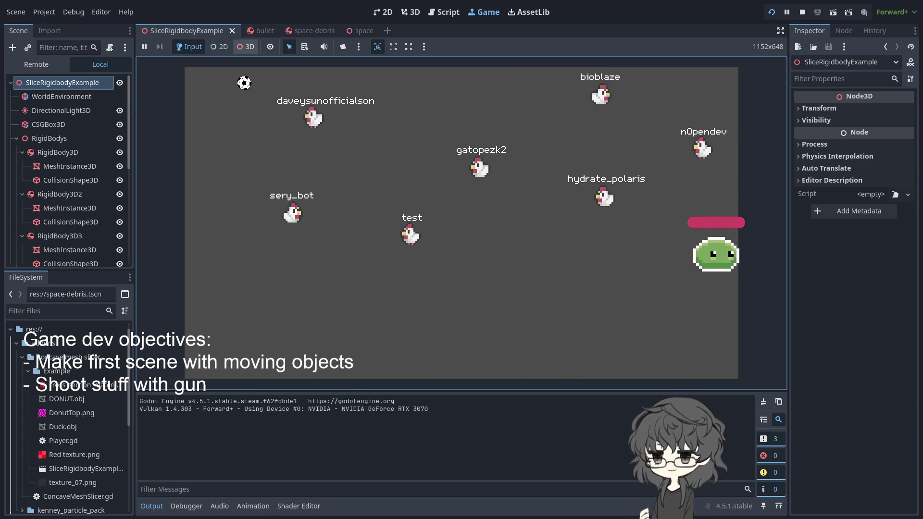
Open space.tscn from the FileSystem dock and bring up the Debris node's debris.gd script.
{"action": "scroll", "coordinate": [72, 405], "scroll_direction": "down", "scroll_amount": 5}
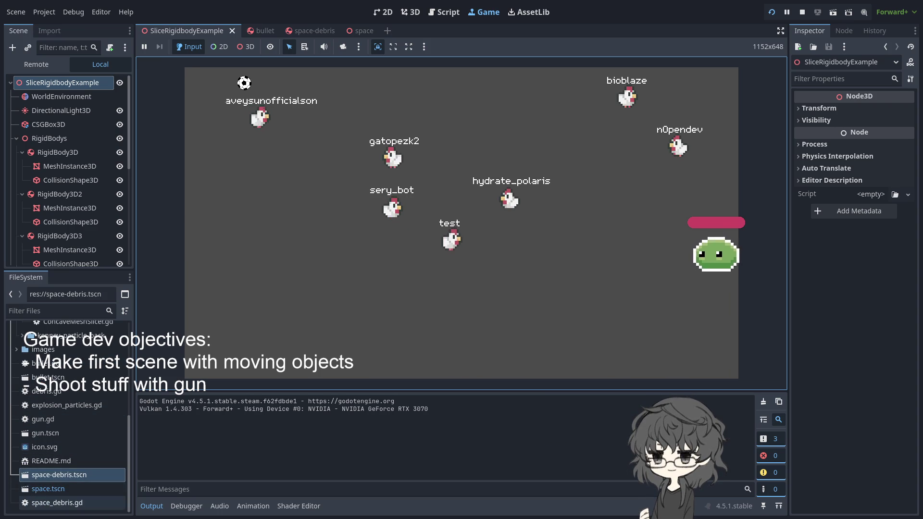
{"action": "double_click", "coordinate": [48, 489]}
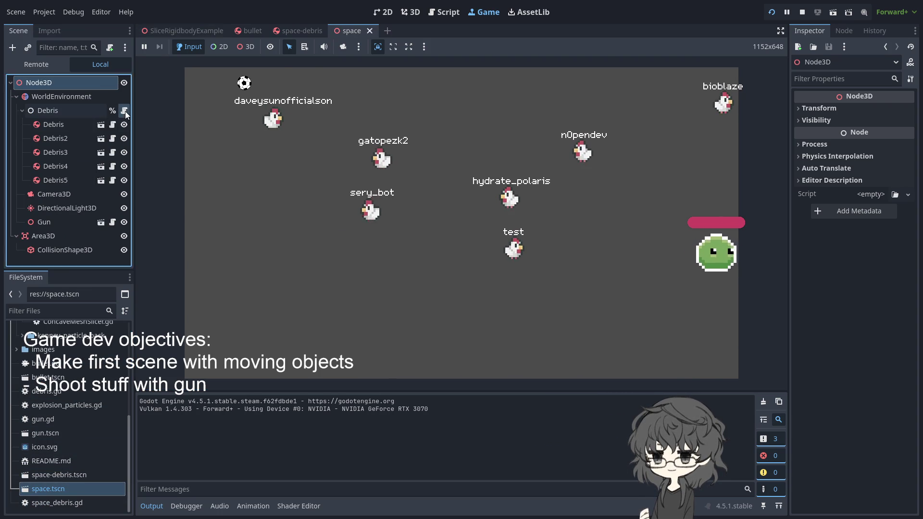
{"action": "left_click", "coordinate": [124, 110]}
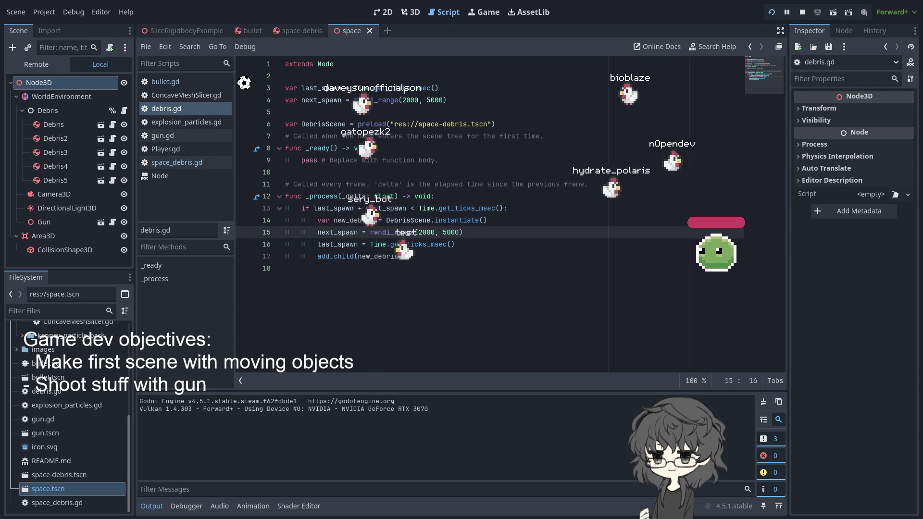
Put a return at the top of debris.gd's _process to stop spawning, then restart the game.
{"action": "left_click", "coordinate": [458, 199]}
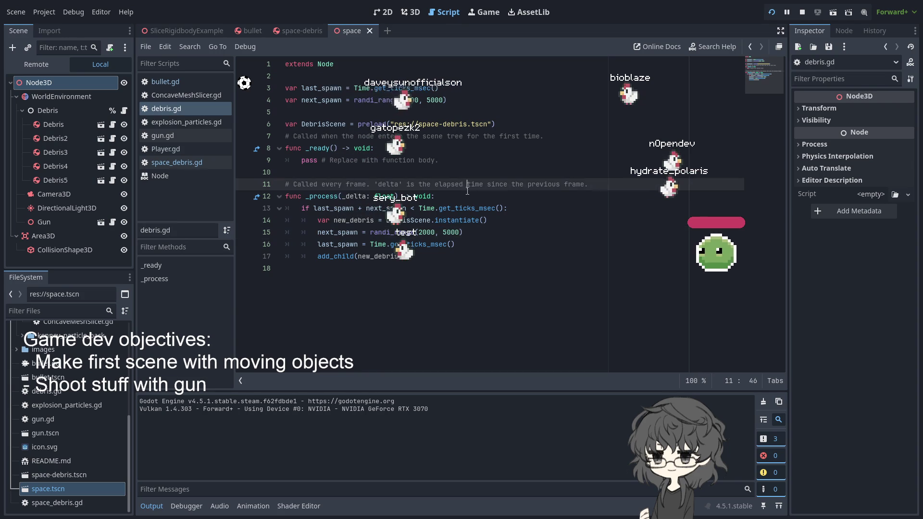
{"action": "key", "text": "Return"}
{"action": "type", "text": "return"}
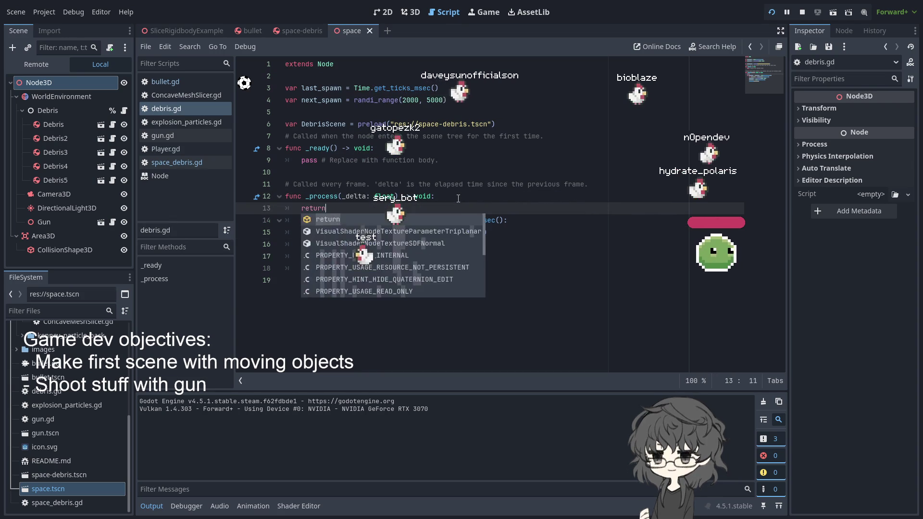
{"action": "left_click", "coordinate": [772, 14]}
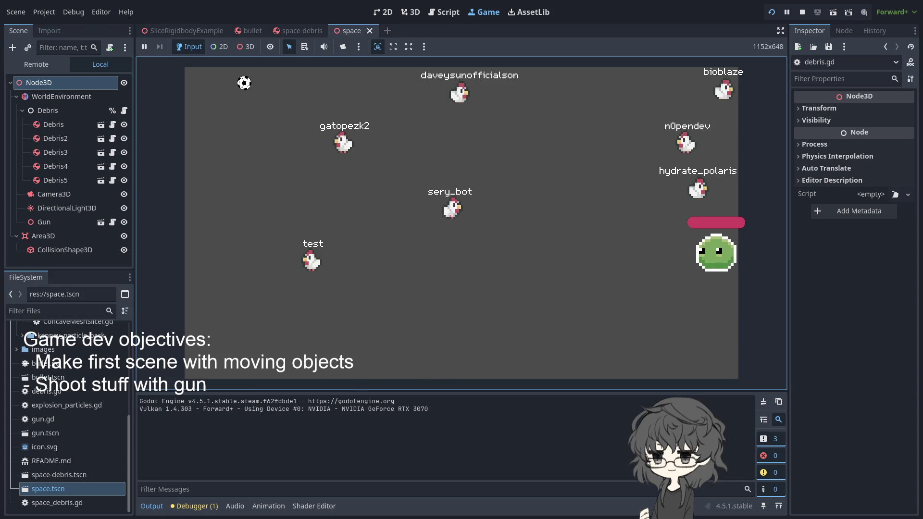
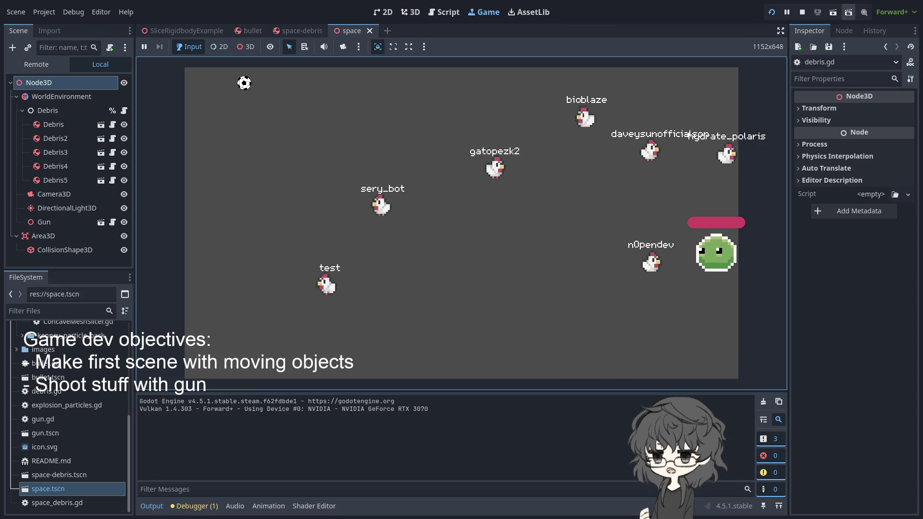
Stop the test run with F8, returning to the debris.gd script.
{"action": "key", "text": "F8"}
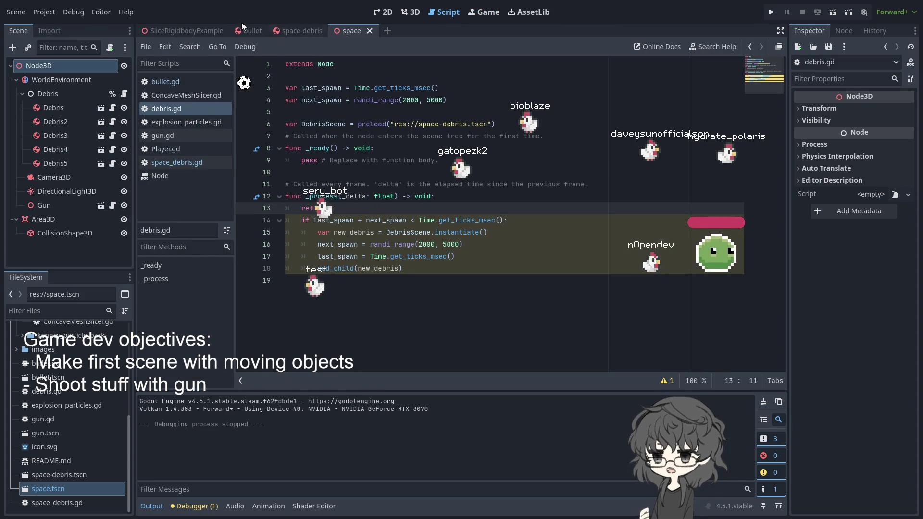
Open bullet.gd and examine the meshes indexing on line 38.
{"action": "left_click", "coordinate": [170, 139]}
{"action": "left_click", "coordinate": [166, 78]}
{"action": "left_click", "coordinate": [166, 80]}
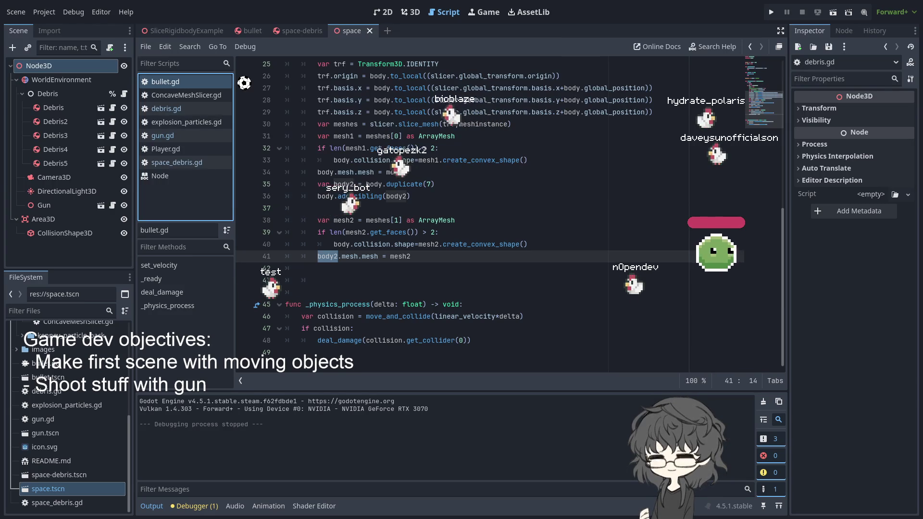
{"action": "left_click", "coordinate": [419, 256]}
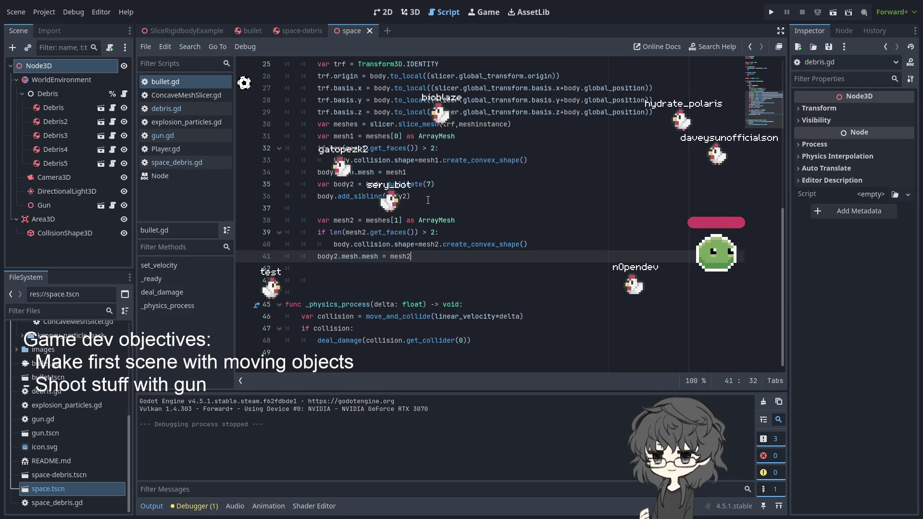
{"action": "double_click", "coordinate": [378, 220]}
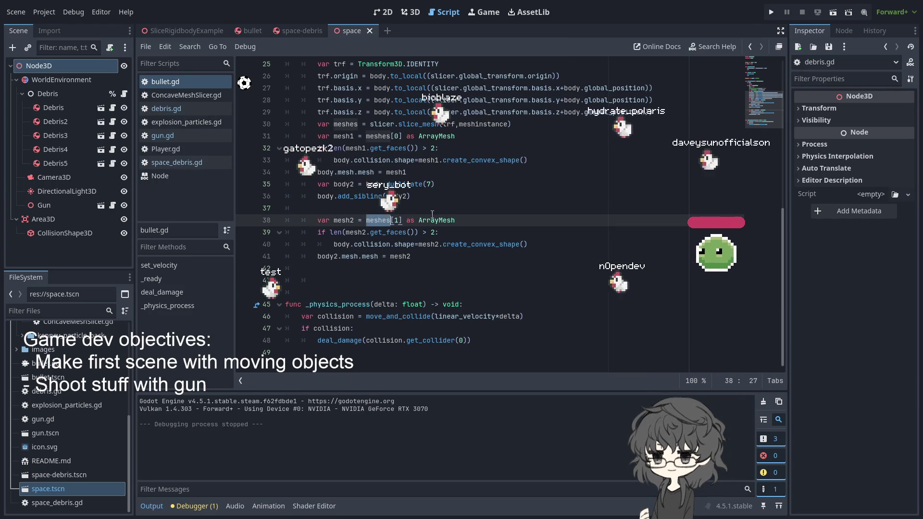
{"action": "left_click", "coordinate": [394, 220]}
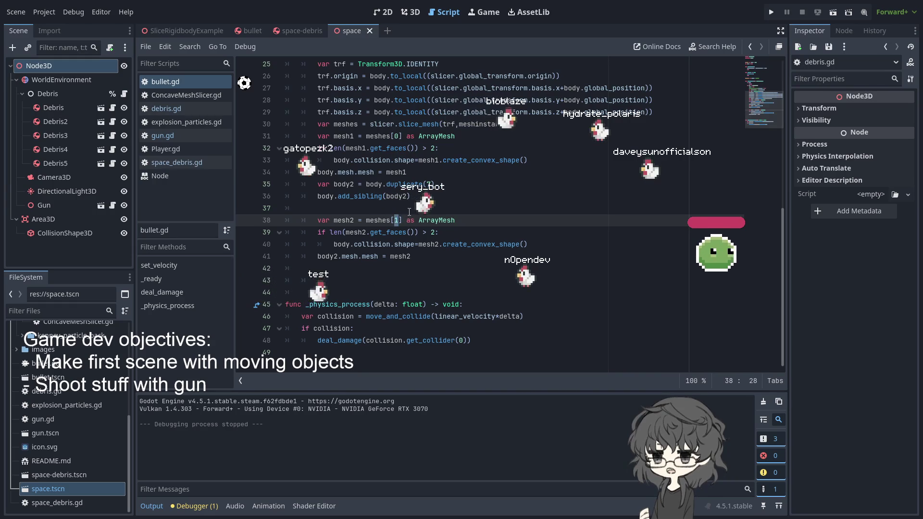
Trace mesh2 through lines 38–41 and body2 on line 36 of the slicing code.
{"action": "double_click", "coordinate": [343, 220]}
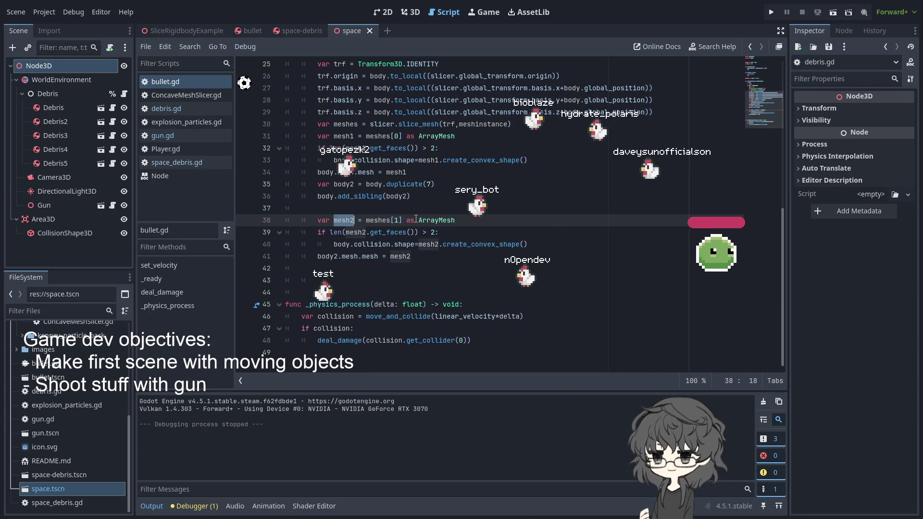
{"action": "left_click", "coordinate": [391, 221]}
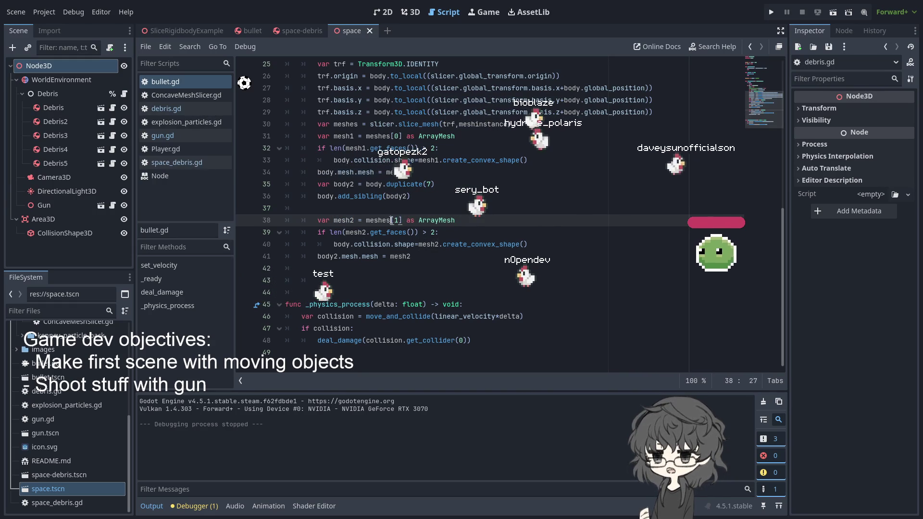
{"action": "double_click", "coordinate": [355, 220]}
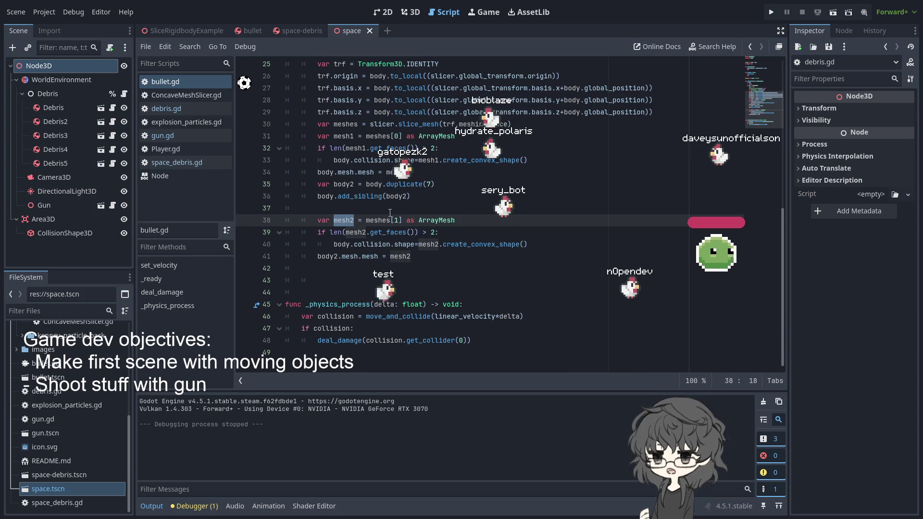
{"action": "double_click", "coordinate": [429, 245]}
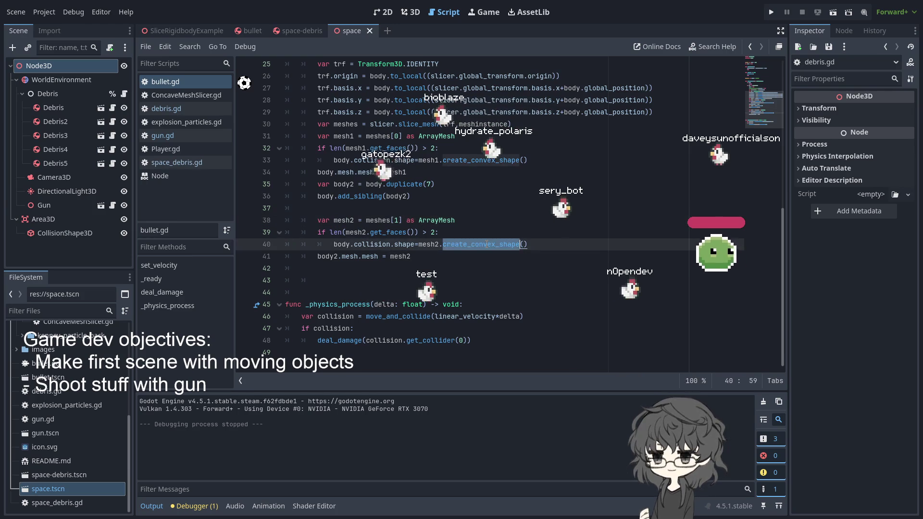
{"action": "double_click", "coordinate": [471, 244]}
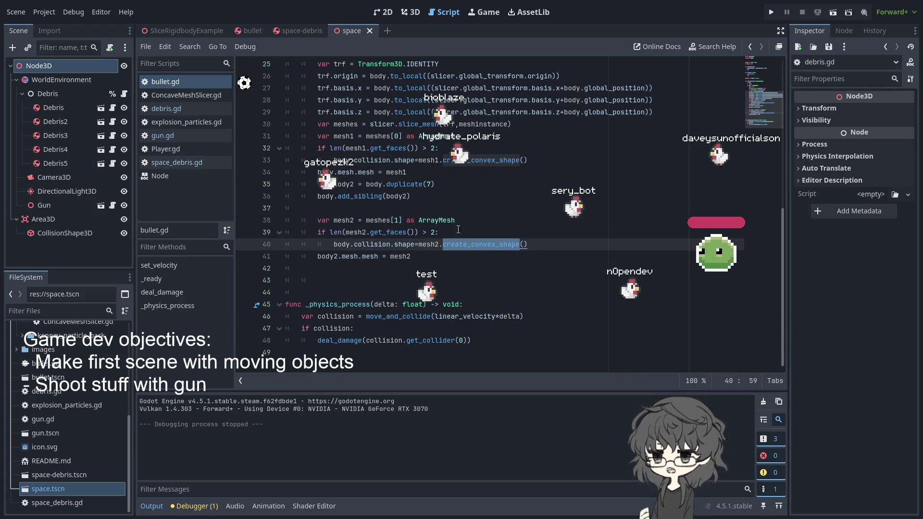
{"action": "double_click", "coordinate": [401, 256]}
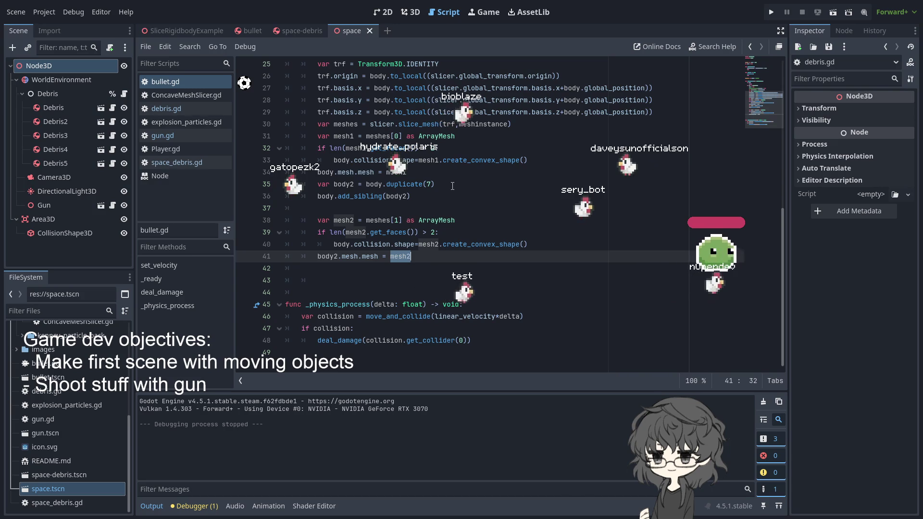
{"action": "double_click", "coordinate": [397, 196]}
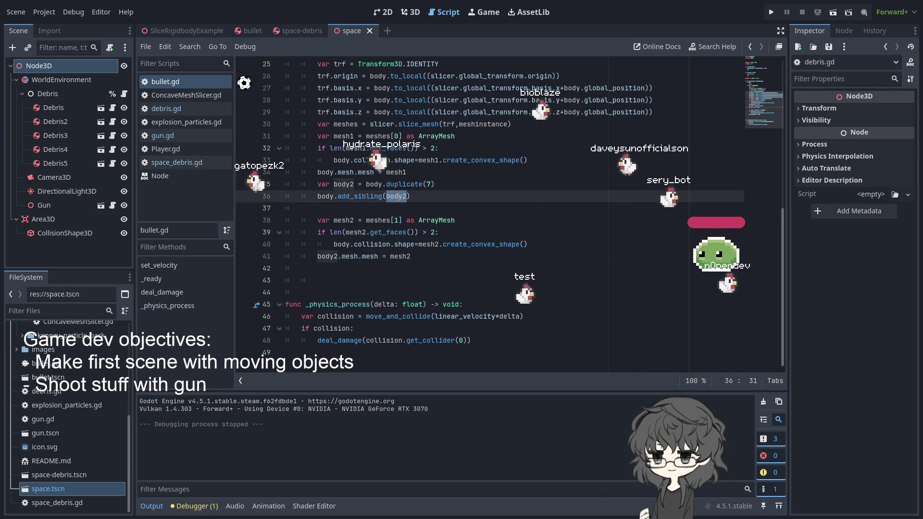
Run the game, then show the bullet scene's bullet.gd script with Ctrl+F3.
{"action": "left_click", "coordinate": [769, 13]}
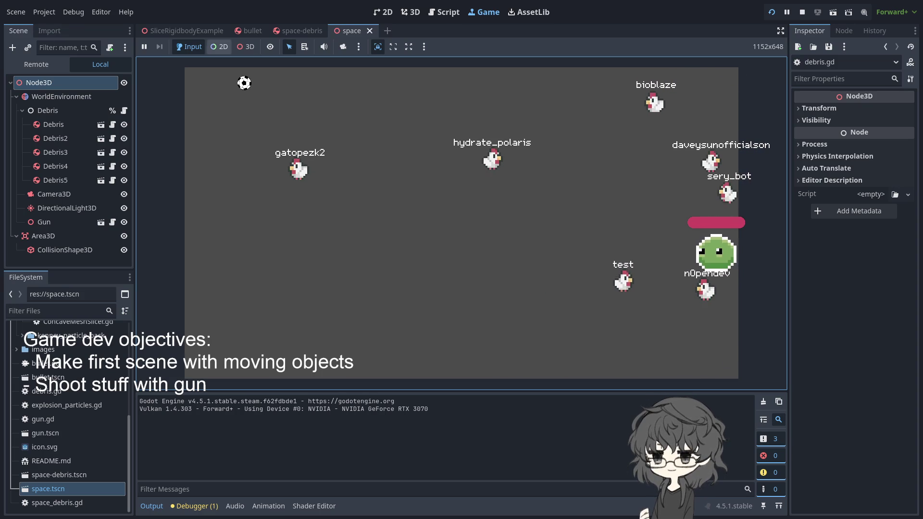
{"action": "left_click", "coordinate": [207, 30]}
{"action": "left_click", "coordinate": [231, 31]}
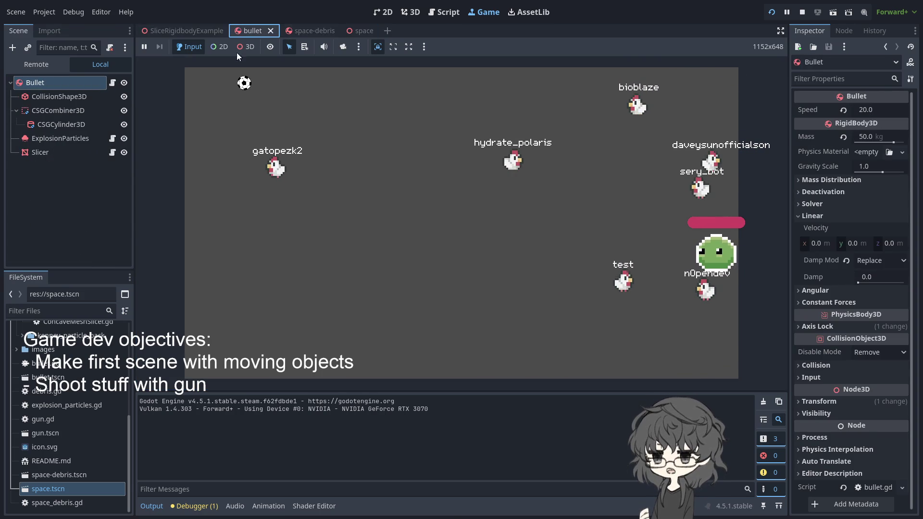
{"action": "key", "text": "ctrl+F3"}
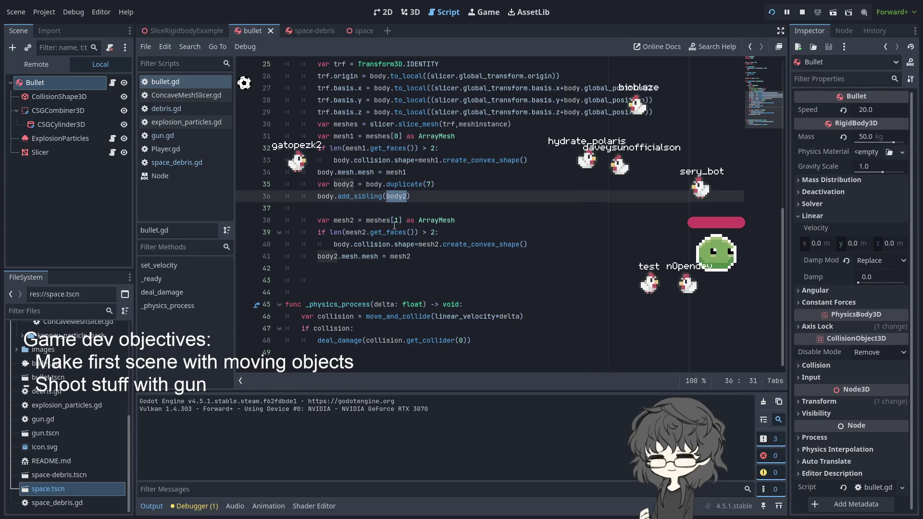
Reread mesh2 on line 41 and meshes on line 38, then restart the game with F5.
{"action": "double_click", "coordinate": [397, 262]}
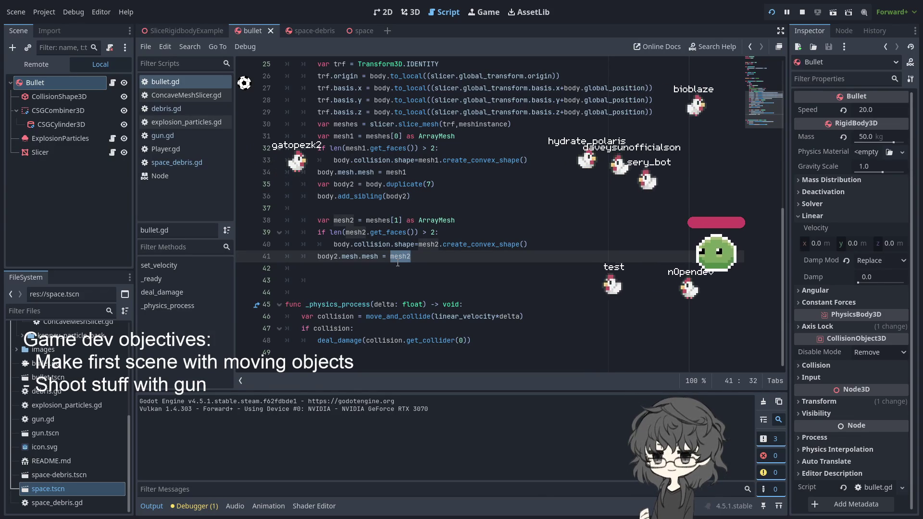
{"action": "scroll", "coordinate": [414, 257], "scroll_direction": "up", "scroll_amount": 1}
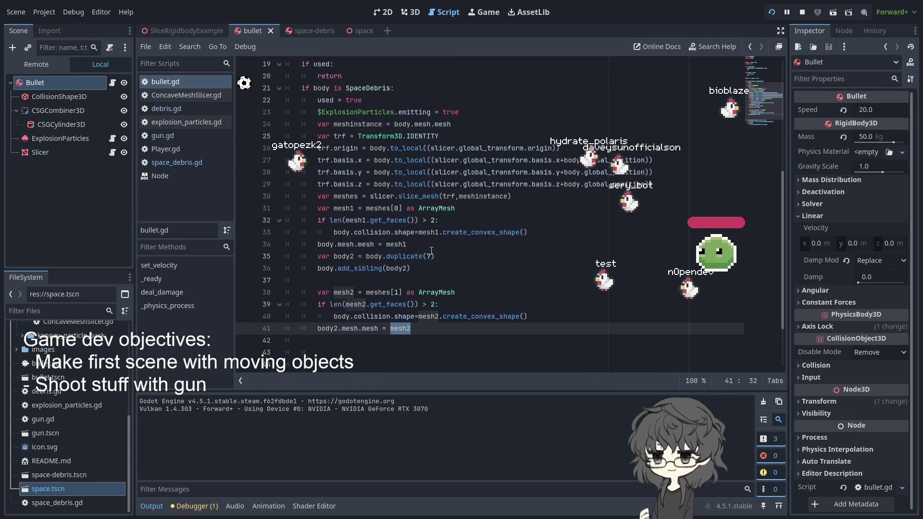
{"action": "scroll", "coordinate": [426, 254], "scroll_direction": "down", "scroll_amount": 1}
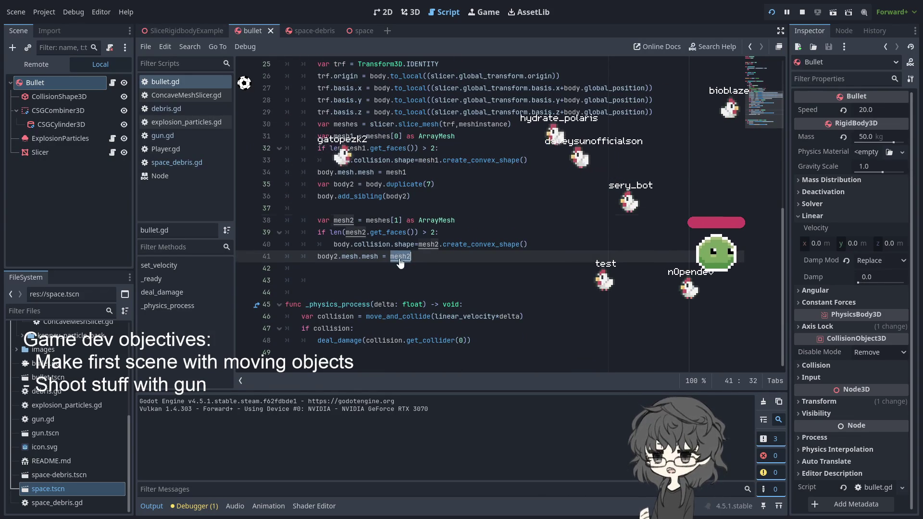
{"action": "left_click", "coordinate": [381, 223]}
{"action": "left_click", "coordinate": [370, 220]}
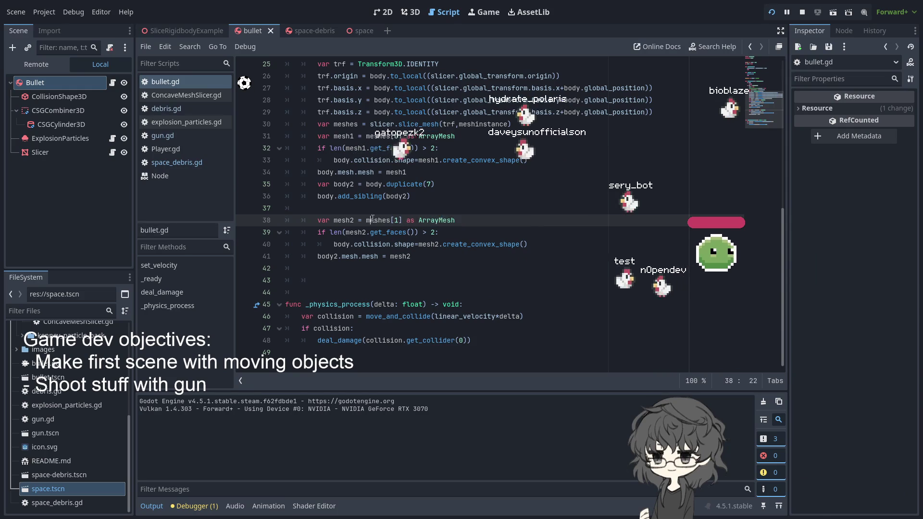
{"action": "scroll", "coordinate": [421, 236], "scroll_direction": "up", "scroll_amount": 4}
{"action": "scroll", "coordinate": [420, 236], "scroll_direction": "down", "scroll_amount": 2}
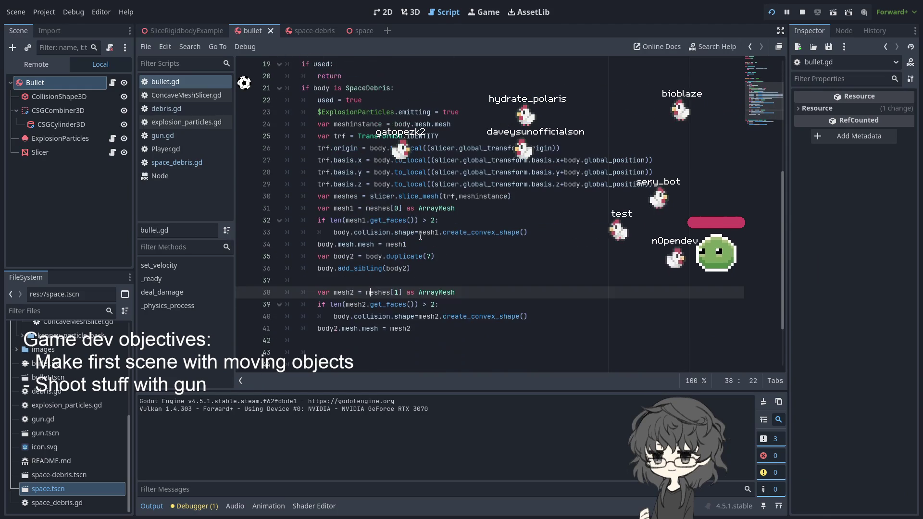
{"action": "scroll", "coordinate": [420, 236], "scroll_direction": "down", "scroll_amount": 1}
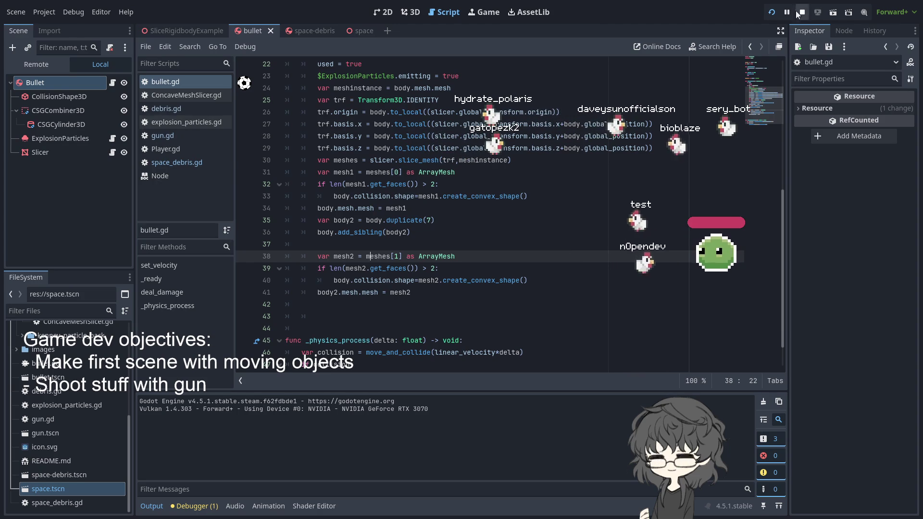
{"action": "key", "text": "F5"}
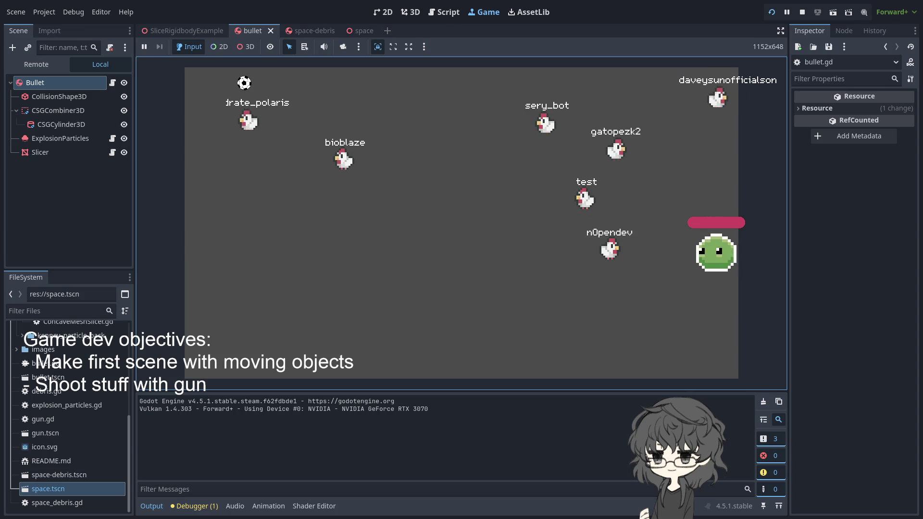
Inspect the bullet scene's Slicer node and its 5×5 plane mesh, then go back to bullet.gd.
{"action": "left_click", "coordinate": [186, 31]}
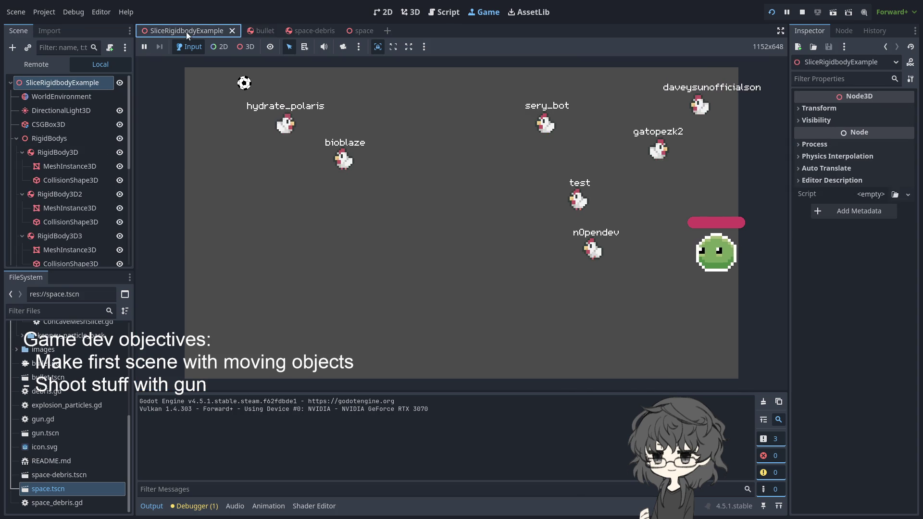
{"action": "left_click", "coordinate": [253, 32]}
{"action": "left_click", "coordinate": [56, 153]}
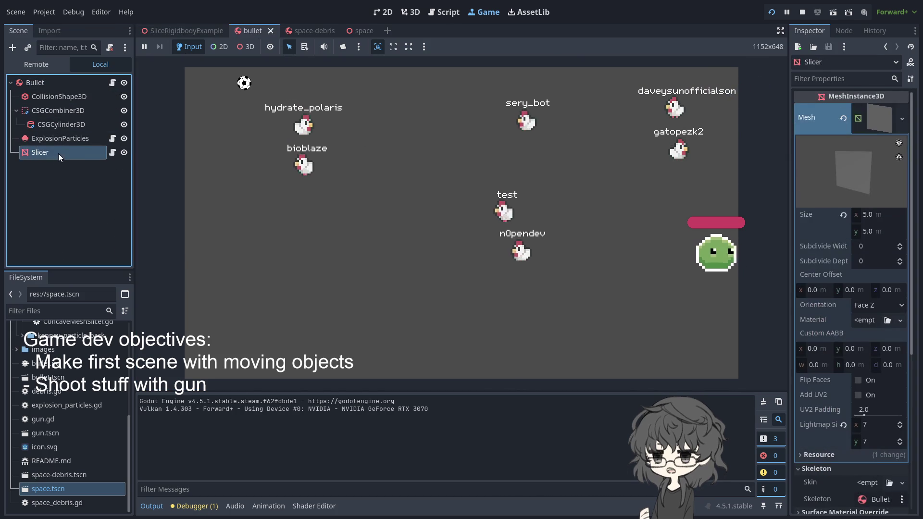
{"action": "left_click", "coordinate": [112, 83]}
{"action": "scroll", "coordinate": [441, 208], "scroll_direction": "up", "scroll_amount": 4}
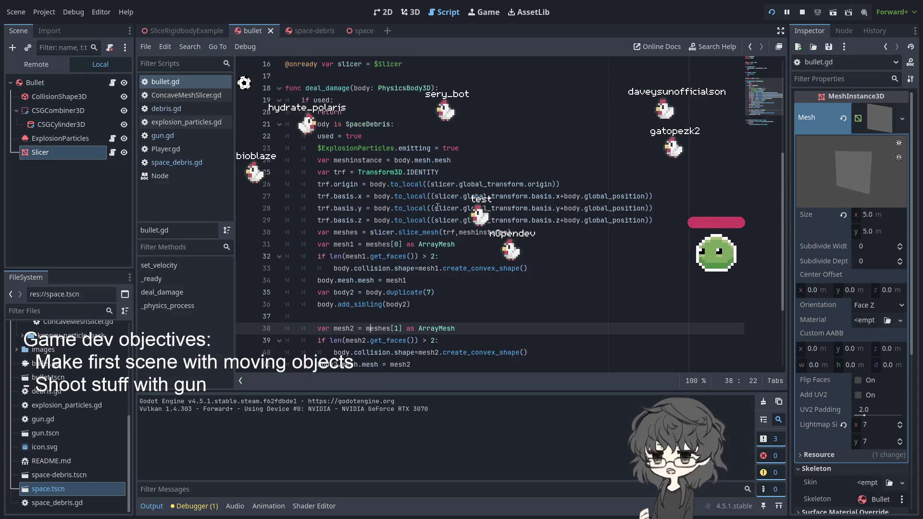
{"action": "left_click", "coordinate": [432, 225]}
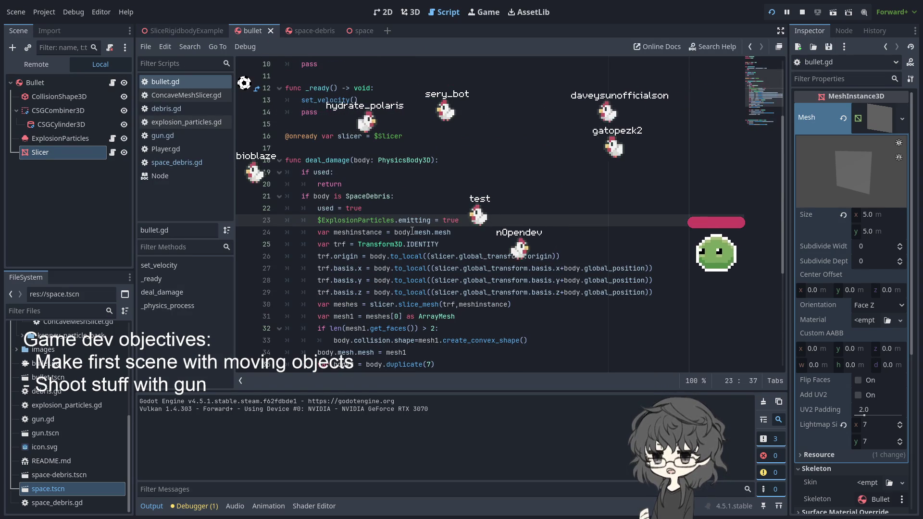
{"action": "left_click", "coordinate": [363, 230]}
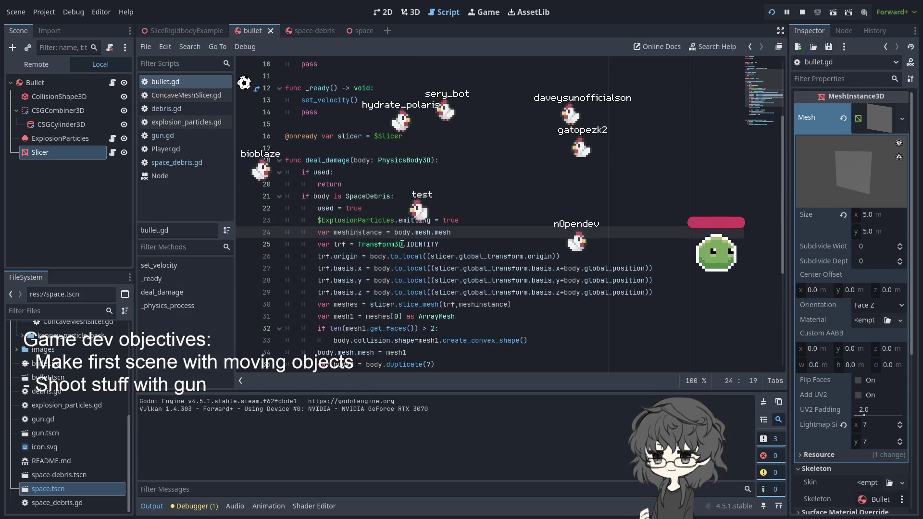
{"action": "double_click", "coordinate": [422, 232]}
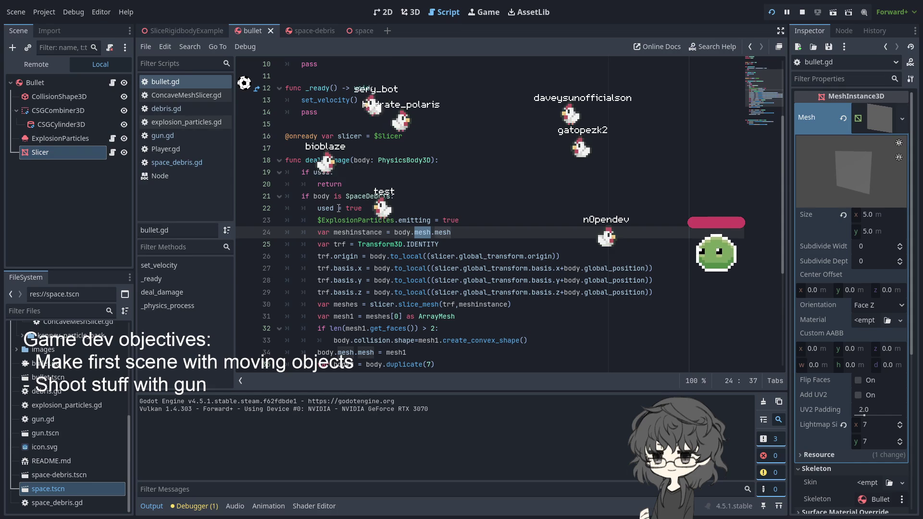
{"action": "double_click", "coordinate": [378, 256]}
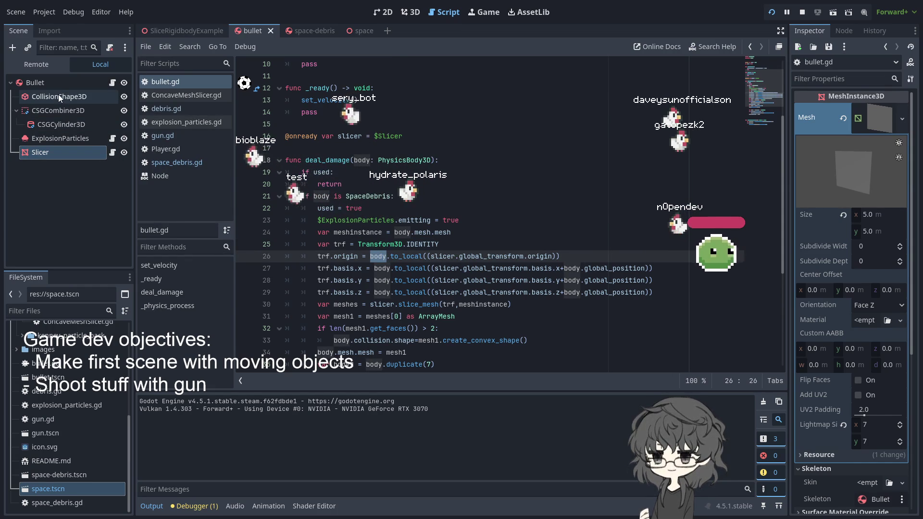
{"action": "double_click", "coordinate": [441, 256]}
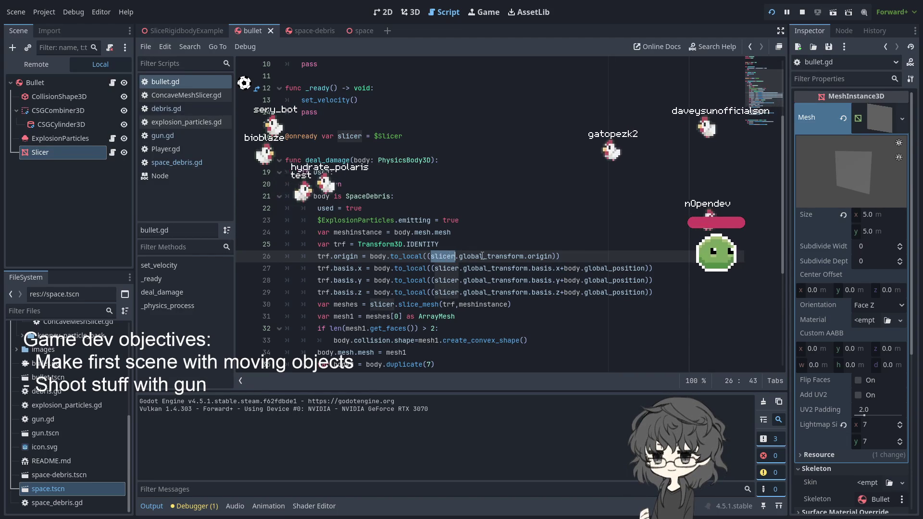
{"action": "left_click", "coordinate": [93, 146]}
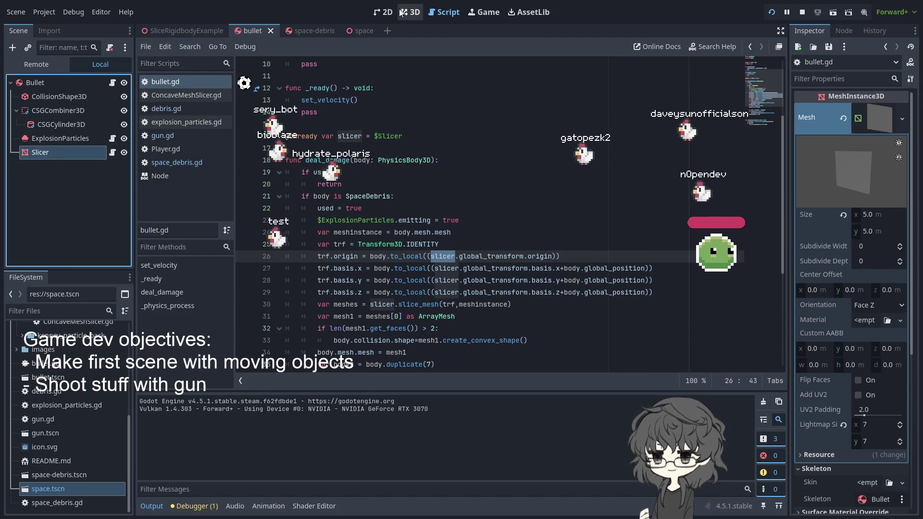
{"action": "left_click", "coordinate": [414, 14]}
Orbit around the bullet's slicer plane from above, side and angled views.
{"action": "left_click_drag", "start_coordinate": [523, 249], "coordinate": [498, 342]}
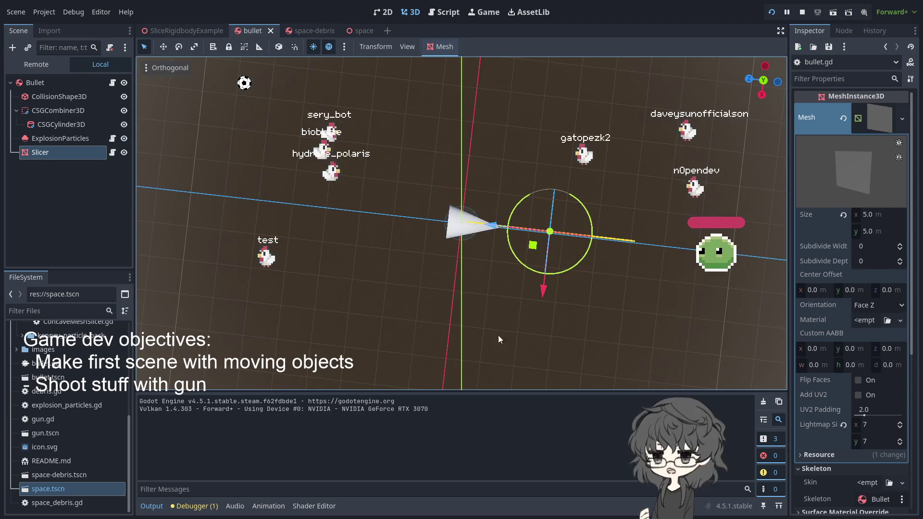
{"action": "mouse_move", "coordinate": [392, 280]}
{"action": "left_mouse_down"}
{"action": "mouse_move", "coordinate": [515, 192]}
{"action": "mouse_move", "coordinate": [498, 235]}
{"action": "mouse_move", "coordinate": [494, 293]}
{"action": "mouse_move", "coordinate": [513, 231]}
{"action": "mouse_move", "coordinate": [504, 175]}
{"action": "left_mouse_up"}
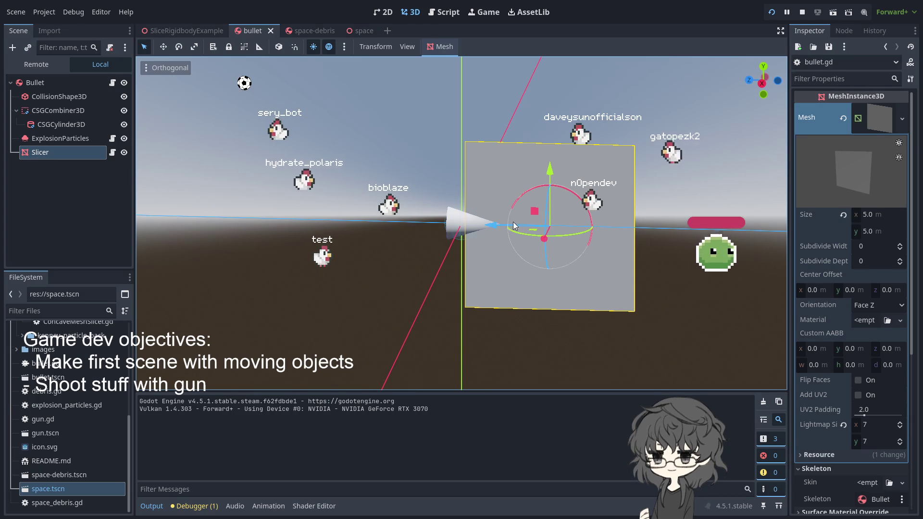
{"action": "mouse_move", "coordinate": [371, 187]}
{"action": "left_mouse_down"}
{"action": "mouse_move", "coordinate": [388, 225]}
{"action": "mouse_move", "coordinate": [405, 346]}
{"action": "mouse_move", "coordinate": [402, 255]}
{"action": "mouse_move", "coordinate": [402, 297]}
{"action": "left_mouse_up"}
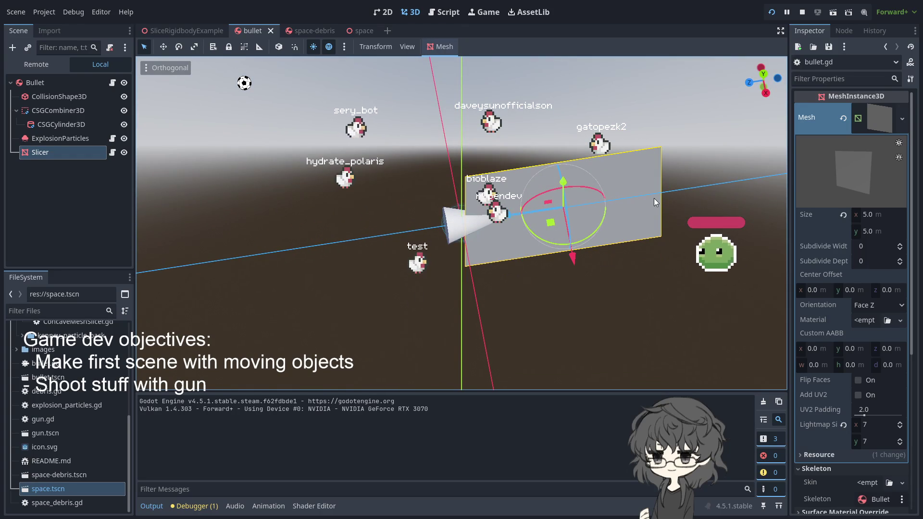
{"action": "mouse_move", "coordinate": [613, 245]}
{"action": "left_mouse_down"}
{"action": "mouse_move", "coordinate": [593, 209]}
{"action": "mouse_move", "coordinate": [567, 192]}
{"action": "left_mouse_up"}
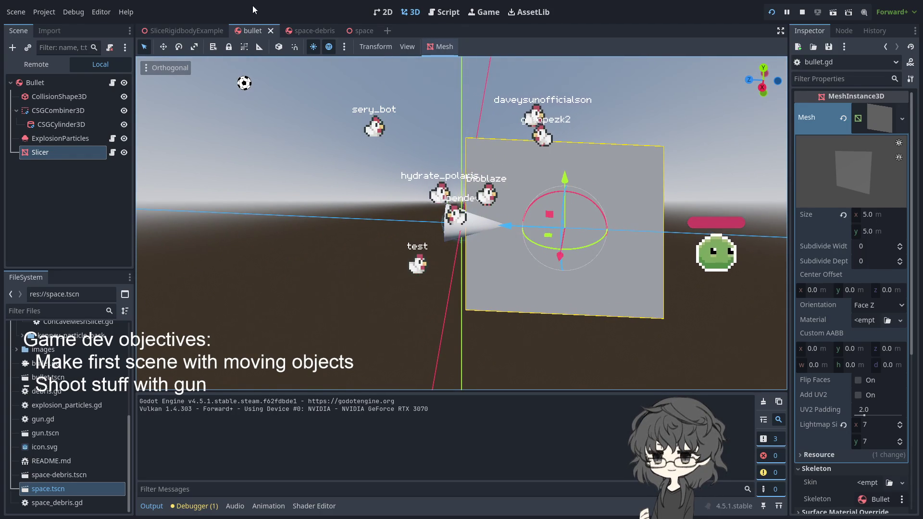
Open the space-debris scene in the 3D view.
{"action": "left_click", "coordinate": [195, 31]}
{"action": "left_click", "coordinate": [264, 28]}
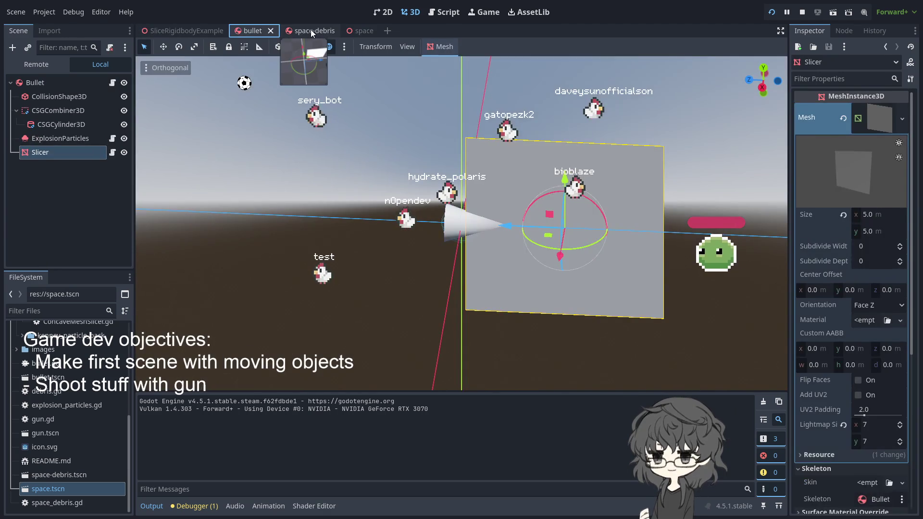
{"action": "left_click", "coordinate": [310, 30]}
{"action": "left_click", "coordinate": [386, 12]}
{"action": "left_click", "coordinate": [410, 12]}
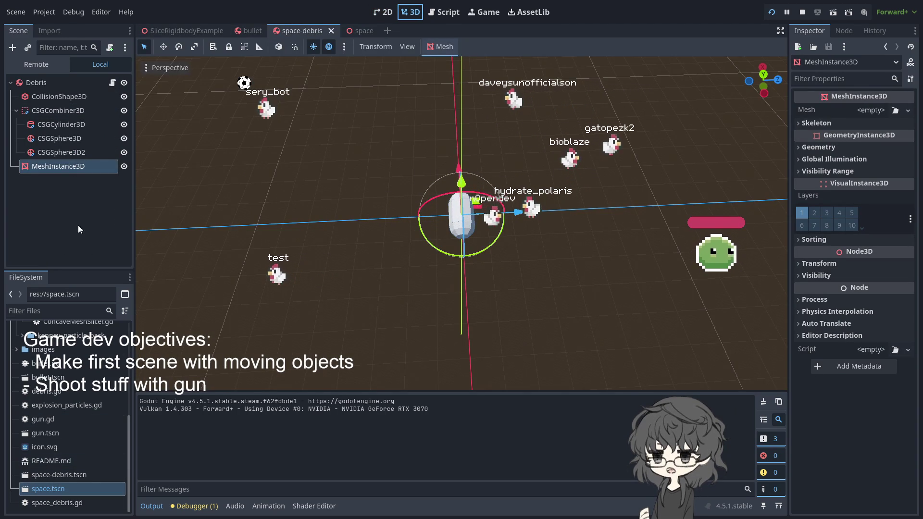
Find and open the concave mesh slicer addon's Player.gd, keeping the 3D view.
{"action": "scroll", "coordinate": [60, 433], "scroll_direction": "up", "scroll_amount": 3}
{"action": "double_click", "coordinate": [61, 409]}
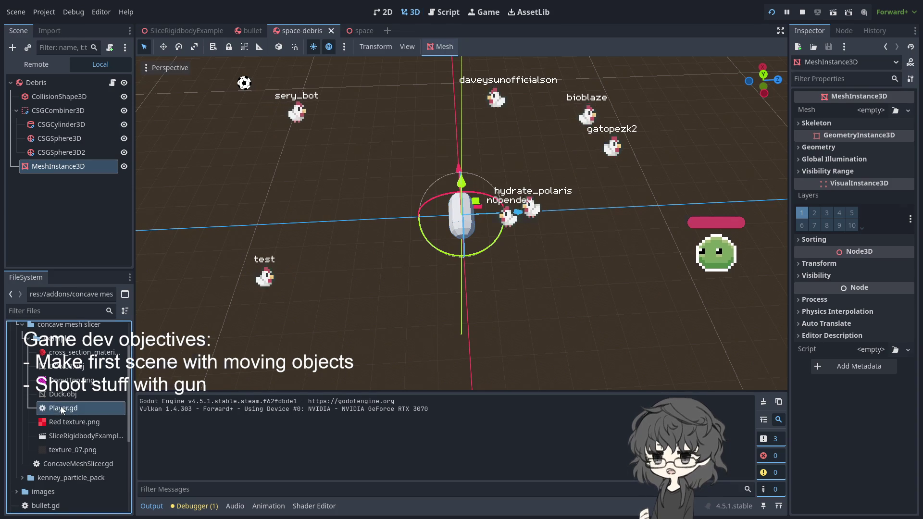
{"action": "left_click", "coordinate": [410, 12]}
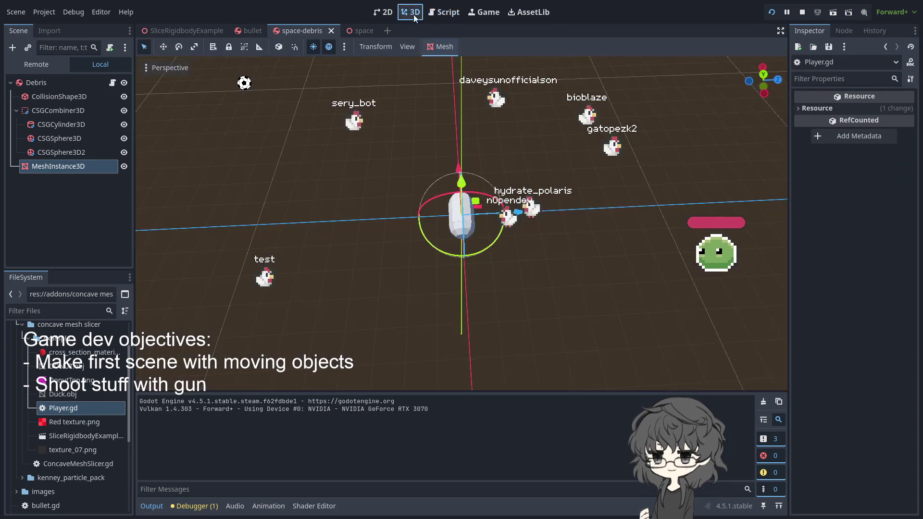
Open SliceRigidbodyExample.tscn and inspect its slicer plane mesh from several angles.
{"action": "double_click", "coordinate": [74, 437]}
{"action": "scroll", "coordinate": [390, 239], "scroll_direction": "down", "scroll_amount": 3}
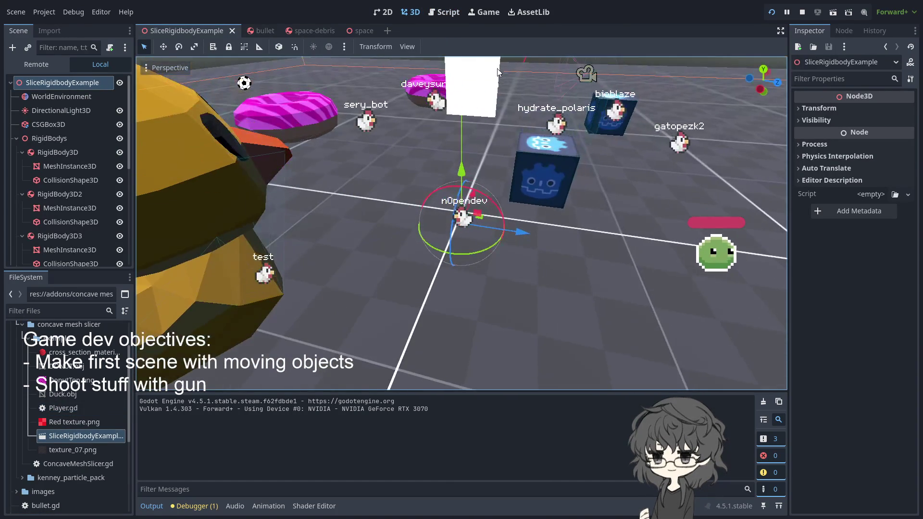
{"action": "left_click", "coordinate": [501, 72]}
{"action": "mouse_move", "coordinate": [501, 175]}
{"action": "left_mouse_down"}
{"action": "mouse_move", "coordinate": [307, 158]}
{"action": "mouse_move", "coordinate": [276, 206]}
{"action": "mouse_move", "coordinate": [278, 254]}
{"action": "left_mouse_up"}
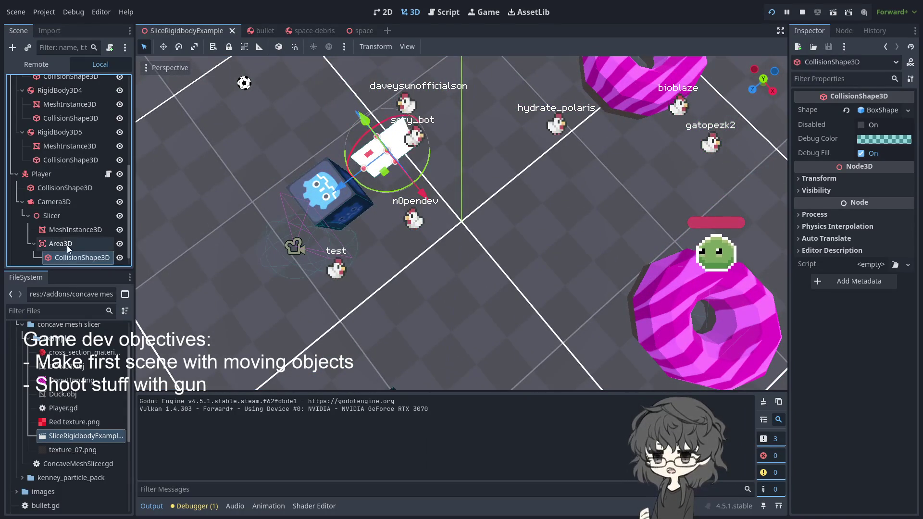
{"action": "scroll", "coordinate": [68, 245], "scroll_direction": "down", "scroll_amount": 1}
{"action": "left_click", "coordinate": [72, 213]}
{"action": "mouse_move", "coordinate": [397, 252]}
{"action": "left_mouse_down"}
{"action": "mouse_move", "coordinate": [340, 195]}
{"action": "mouse_move", "coordinate": [581, 229]}
{"action": "mouse_move", "coordinate": [583, 185]}
{"action": "mouse_move", "coordinate": [469, 172]}
{"action": "mouse_move", "coordinate": [463, 241]}
{"action": "mouse_move", "coordinate": [231, 193]}
{"action": "mouse_move", "coordinate": [431, 176]}
{"action": "mouse_move", "coordinate": [376, 190]}
{"action": "mouse_move", "coordinate": [380, 155]}
{"action": "mouse_move", "coordinate": [374, 179]}
{"action": "left_mouse_up"}
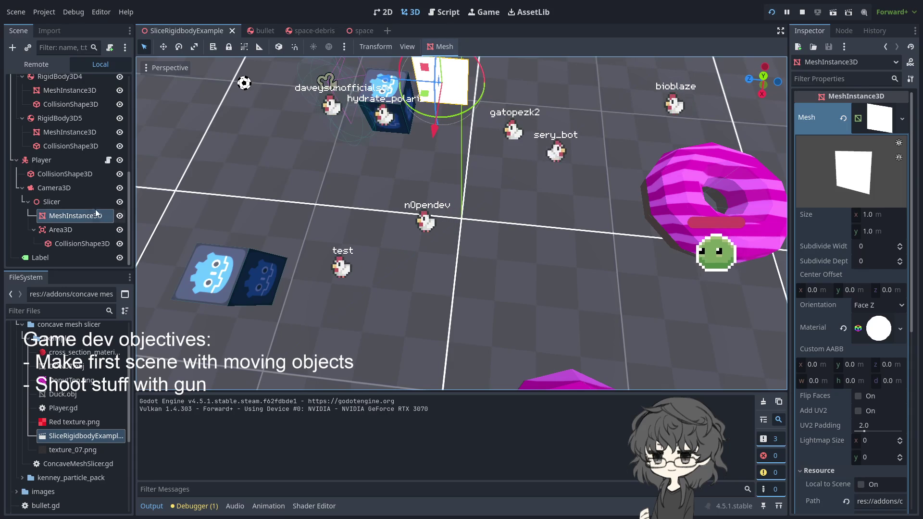
Return to the bullet scene, view its Slicer plane at an angle, and deselect it.
{"action": "left_click", "coordinate": [262, 30]}
{"action": "mouse_move", "coordinate": [398, 331]}
{"action": "left_mouse_down"}
{"action": "mouse_move", "coordinate": [270, 145]}
{"action": "mouse_move", "coordinate": [749, 295]}
{"action": "mouse_move", "coordinate": [467, 248]}
{"action": "mouse_move", "coordinate": [550, 253]}
{"action": "mouse_move", "coordinate": [549, 217]}
{"action": "mouse_move", "coordinate": [428, 178]}
{"action": "mouse_move", "coordinate": [237, 172]}
{"action": "mouse_move", "coordinate": [157, 194]}
{"action": "mouse_move", "coordinate": [244, 283]}
{"action": "mouse_move", "coordinate": [497, 296]}
{"action": "mouse_move", "coordinate": [391, 304]}
{"action": "mouse_move", "coordinate": [587, 289]}
{"action": "mouse_move", "coordinate": [598, 362]}
{"action": "mouse_move", "coordinate": [579, 231]}
{"action": "mouse_move", "coordinate": [296, 292]}
{"action": "left_mouse_up"}
{"action": "left_click", "coordinate": [498, 296]}
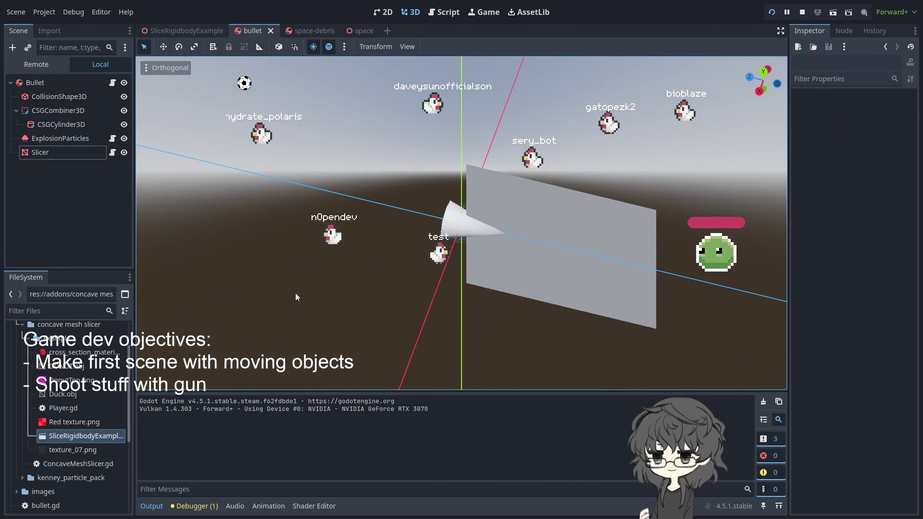
Inspect the Bullet's ExplosionParticles, collision shape, cone and CSG nodes, then open bullet.gd's deal_damage code.
{"action": "left_click", "coordinate": [57, 142]}
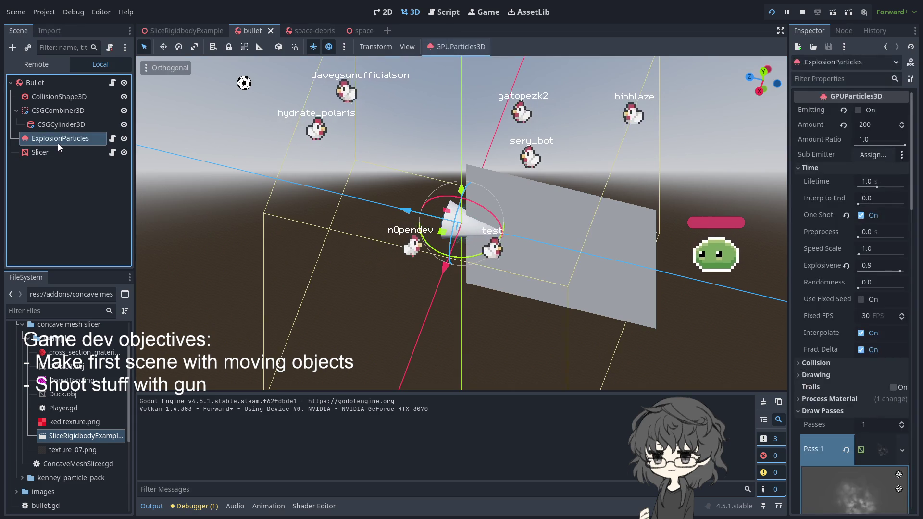
{"action": "left_click", "coordinate": [65, 95]}
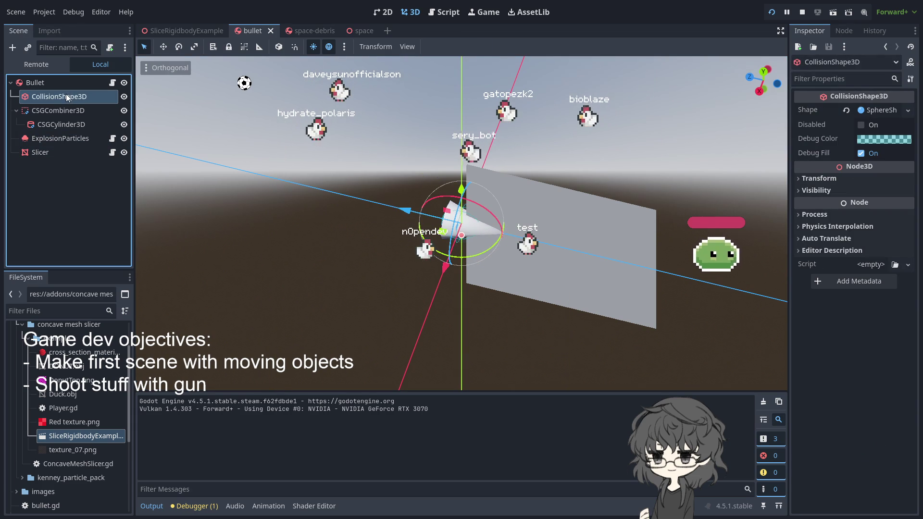
{"action": "left_click", "coordinate": [62, 124]}
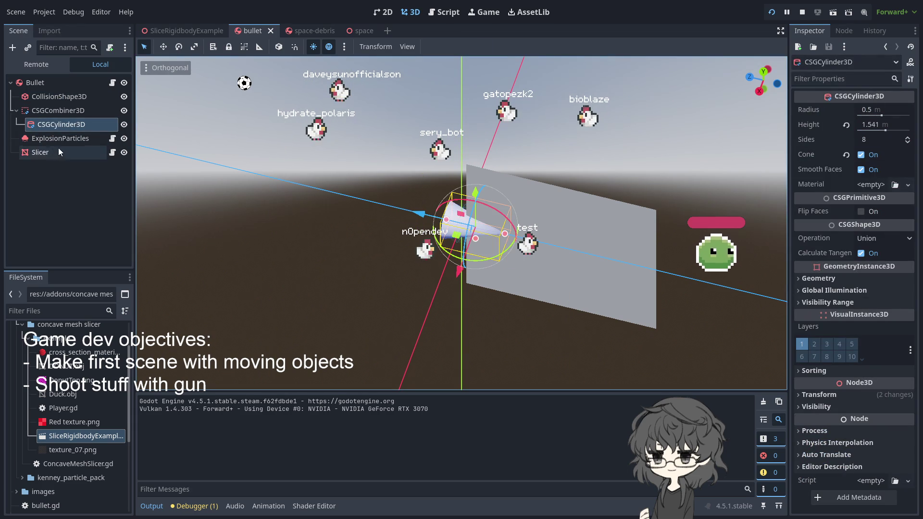
{"action": "left_click", "coordinate": [63, 111]}
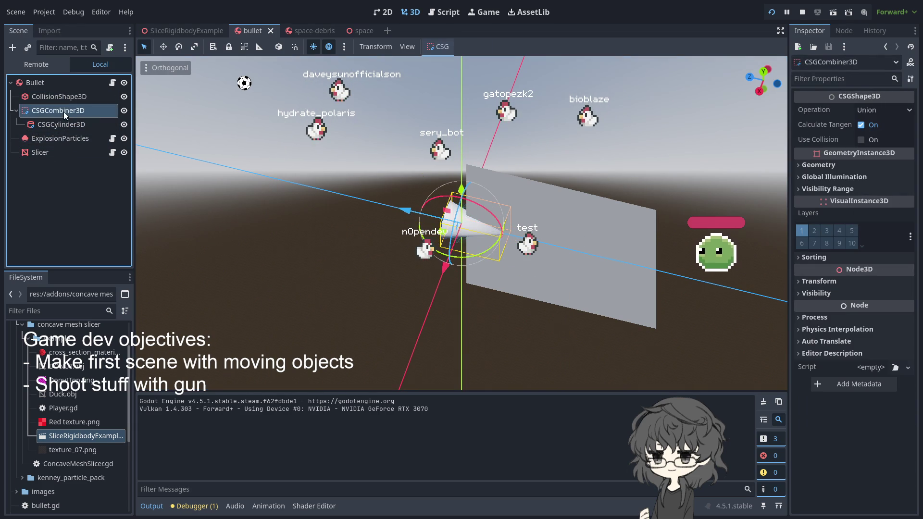
{"action": "left_click", "coordinate": [111, 83]}
{"action": "scroll", "coordinate": [337, 143], "scroll_direction": "down", "scroll_amount": 4}
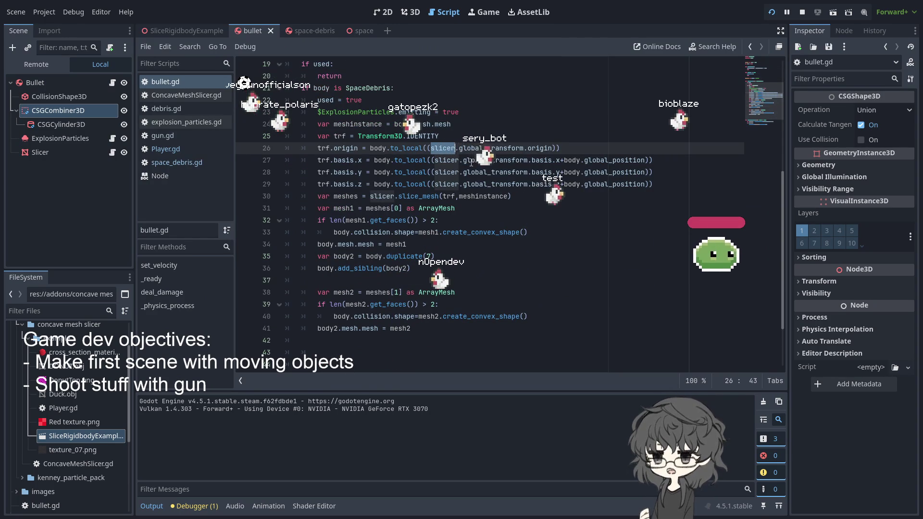
Highlight mesh and meshinstance in bullet.gd's slicing code, then open Player.gd for comparison.
{"action": "double_click", "coordinate": [439, 123]}
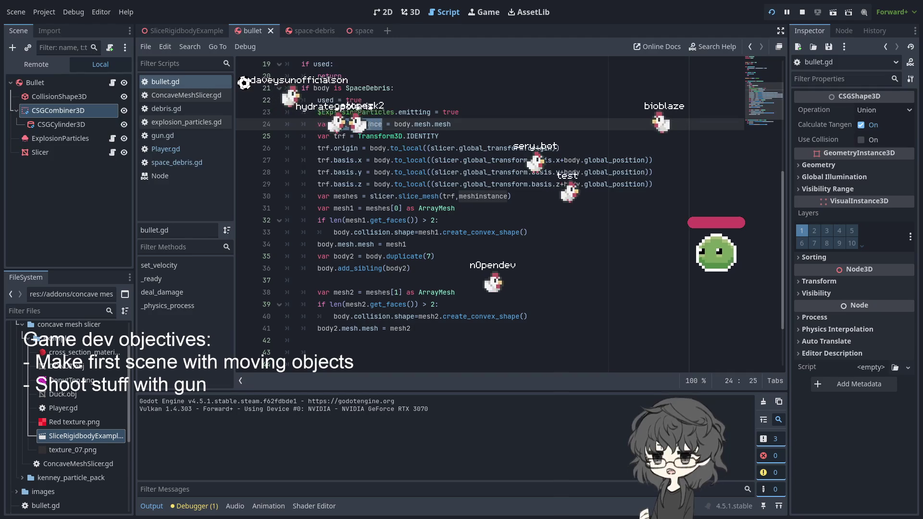
{"action": "double_click", "coordinate": [489, 196]}
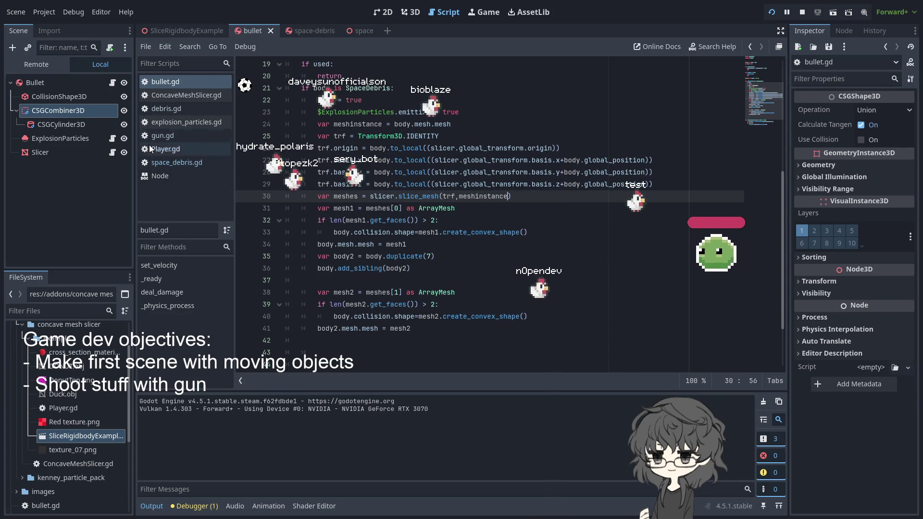
{"action": "left_click", "coordinate": [171, 151]}
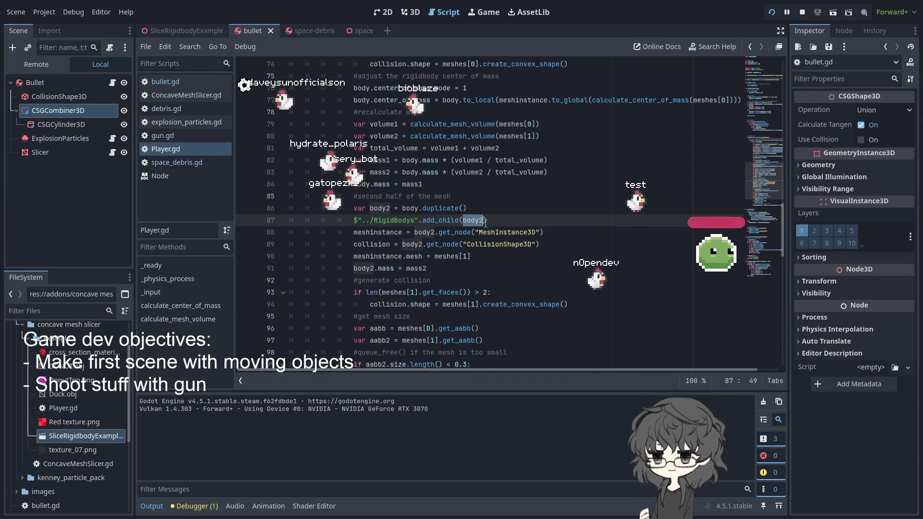
Look over Player.gd and pick out meshes in the center-of-mass code on line 104.
{"action": "scroll", "coordinate": [448, 216], "scroll_direction": "up", "scroll_amount": 3}
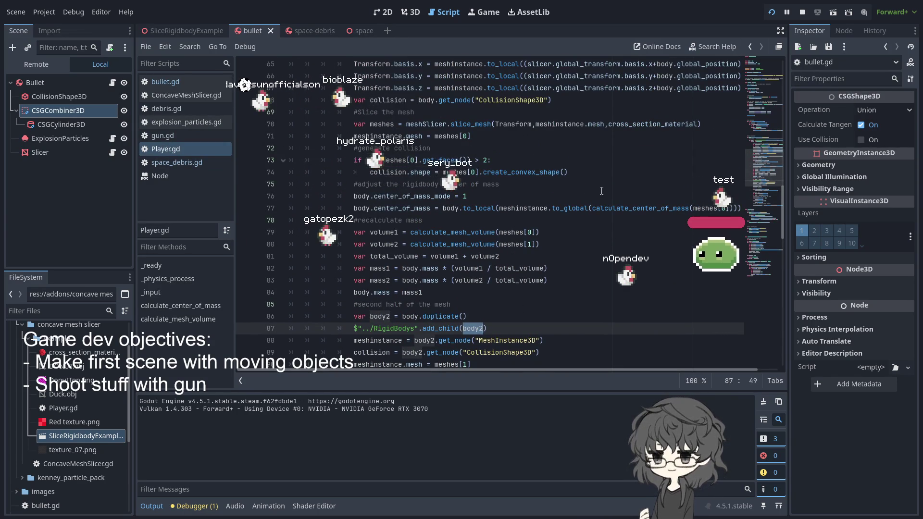
{"action": "scroll", "coordinate": [601, 191], "scroll_direction": "up", "scroll_amount": 5}
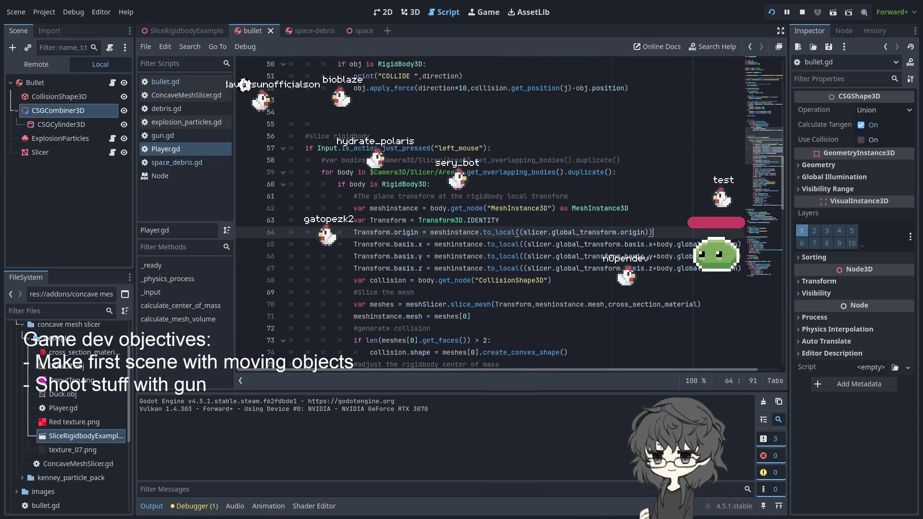
{"action": "scroll", "coordinate": [576, 209], "scroll_direction": "down", "scroll_amount": 8}
{"action": "scroll", "coordinate": [576, 210], "scroll_direction": "down", "scroll_amount": 4}
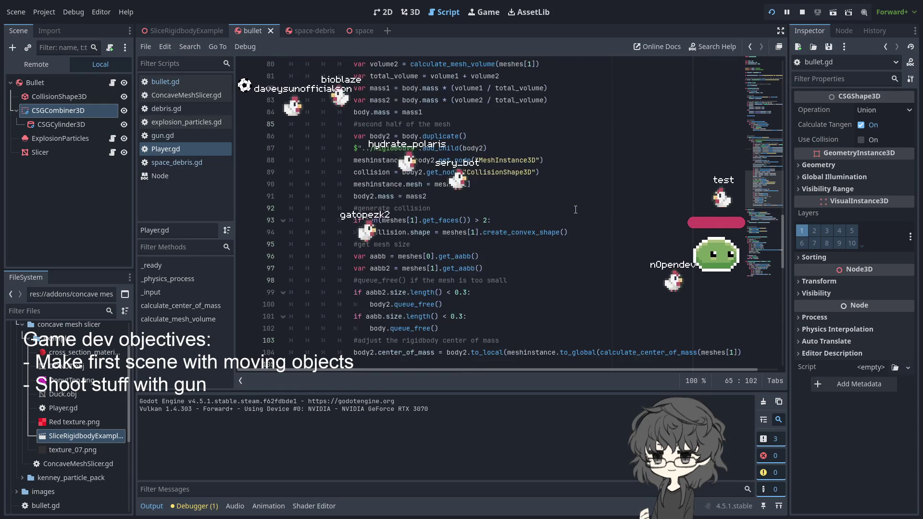
{"action": "left_click", "coordinate": [714, 280]}
{"action": "double_click", "coordinate": [714, 281]}
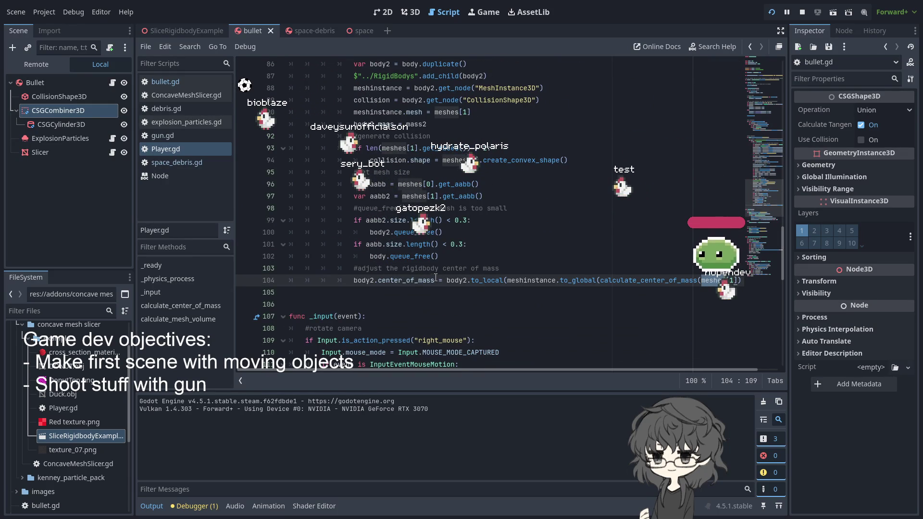
Mark the slice_mesh call on line 70 and select the cross_section_material preload on line 14.
{"action": "scroll", "coordinate": [478, 260], "scroll_direction": "up", "scroll_amount": 5}
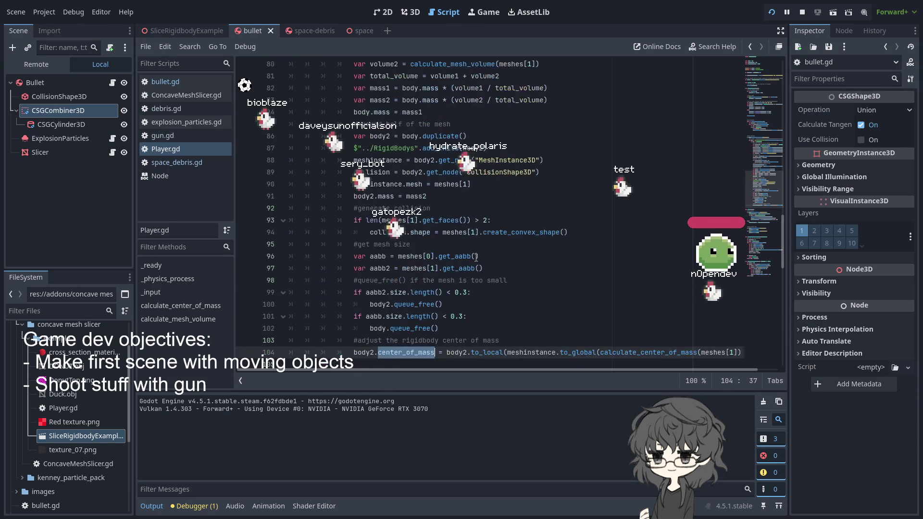
{"action": "scroll", "coordinate": [468, 249], "scroll_direction": "up", "scroll_amount": 5}
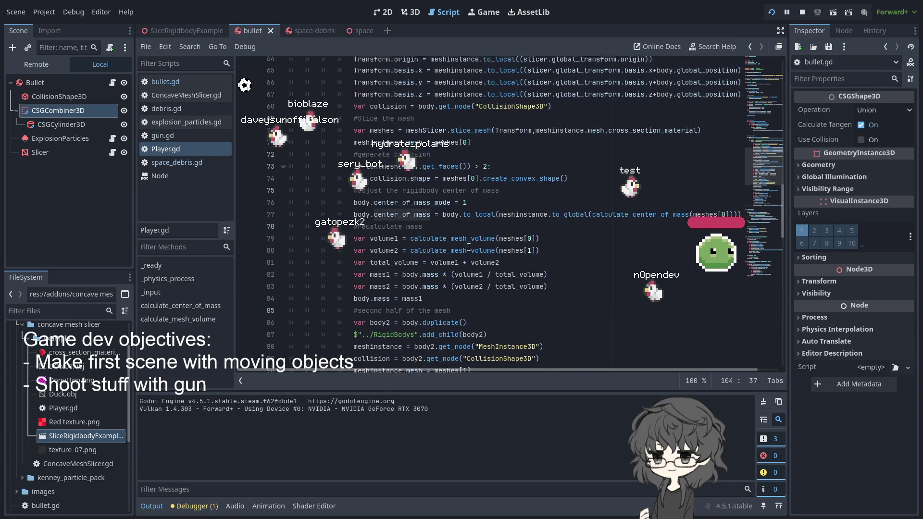
{"action": "scroll", "coordinate": [412, 194], "scroll_direction": "up", "scroll_amount": 1}
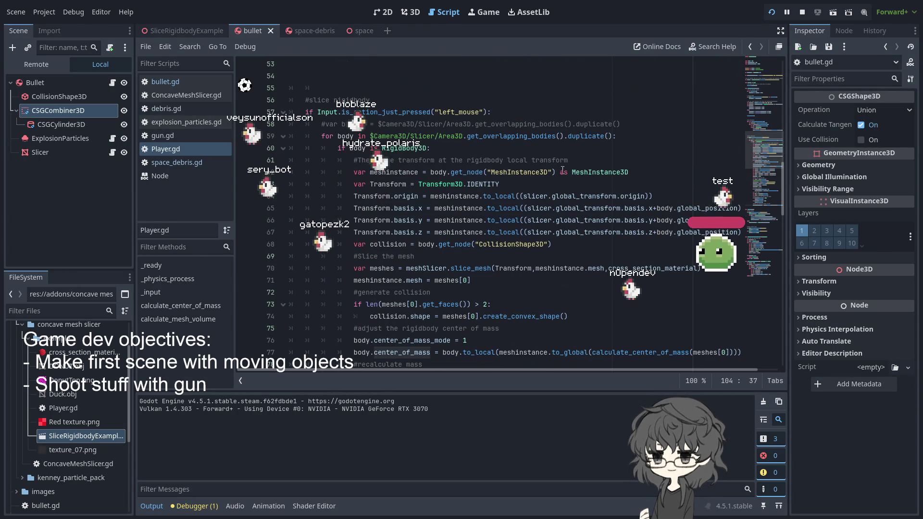
{"action": "left_click", "coordinate": [663, 267]}
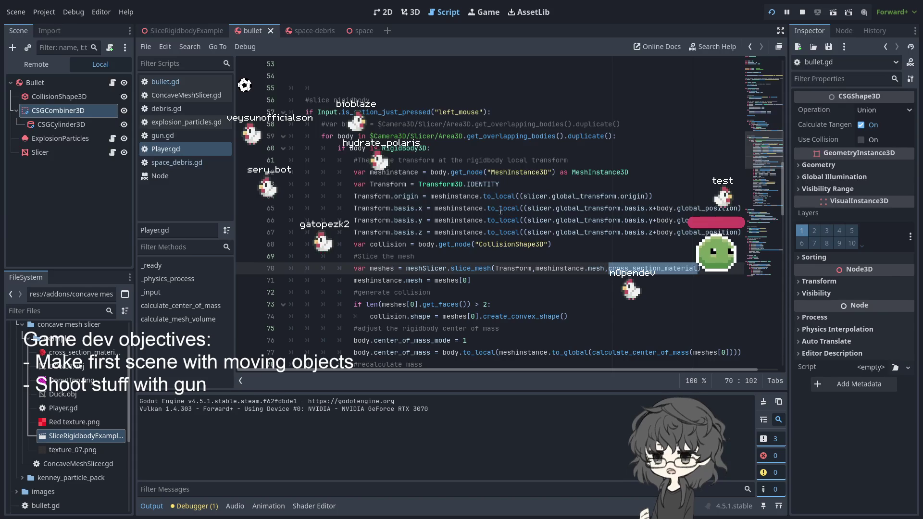
{"action": "scroll", "coordinate": [610, 262], "scroll_direction": "up", "scroll_amount": 17}
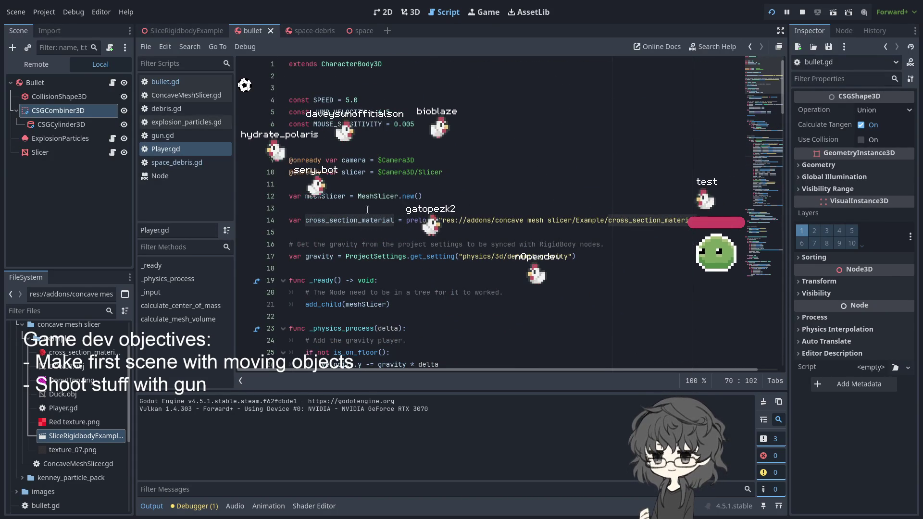
{"action": "left_click_drag", "start_coordinate": [432, 204], "coordinate": [657, 220]}
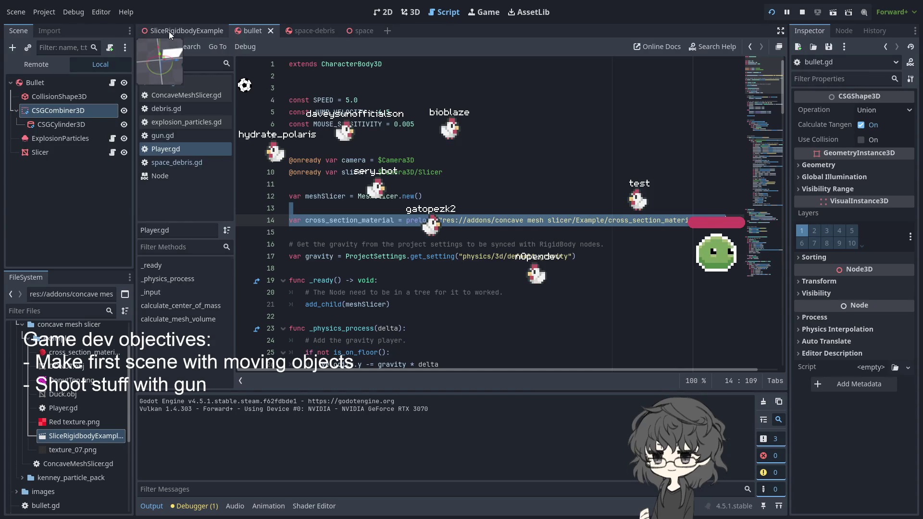
Paste the cross_section_material preload line above deal_damage in bullet.gd.
{"action": "left_click", "coordinate": [113, 83]}
{"action": "scroll", "coordinate": [433, 202], "scroll_direction": "up", "scroll_amount": 5}
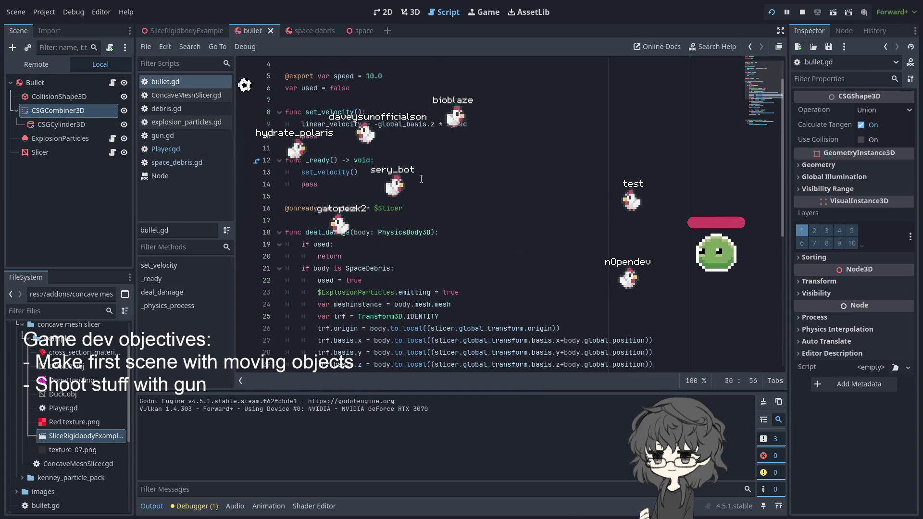
{"action": "left_click", "coordinate": [442, 220]}
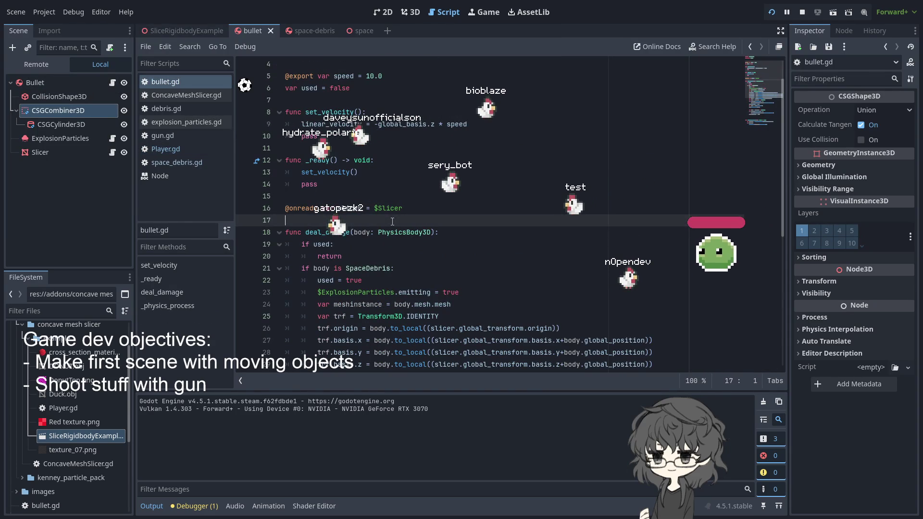
{"action": "key", "text": "Return"}
{"action": "type", "text": "var cross_section_material = preload(\"res://addons/concave mesh slicer/Example/cross_section_material.tres\")"}
Pass cross_section_material as the third slice_mesh argument and relaunch the game.
{"action": "scroll", "coordinate": [469, 230], "scroll_direction": "down", "scroll_amount": 7}
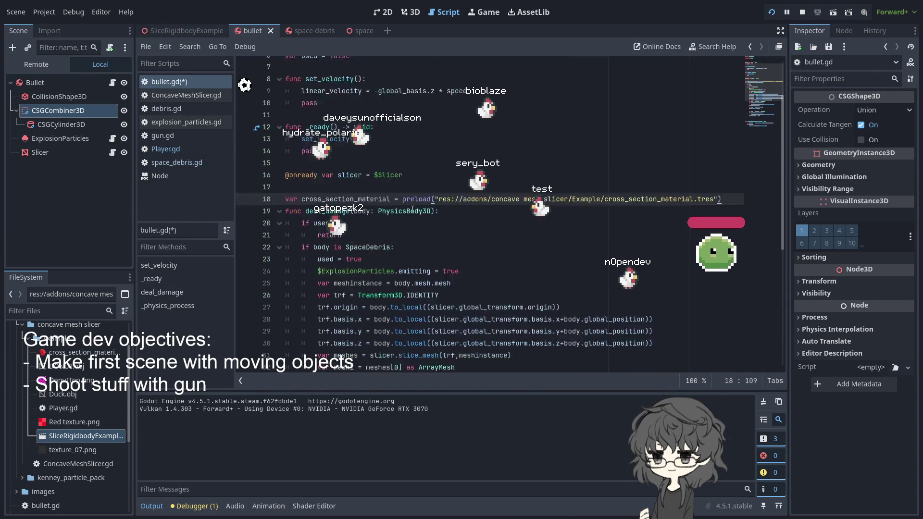
{"action": "scroll", "coordinate": [480, 183], "scroll_direction": "up", "scroll_amount": 5}
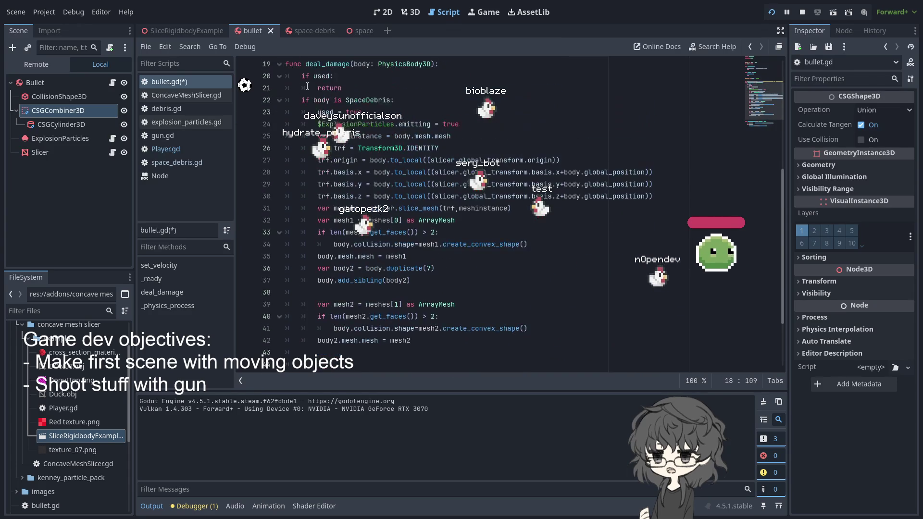
{"action": "left_click", "coordinate": [352, 149]}
{"action": "double_click", "coordinate": [352, 160]}
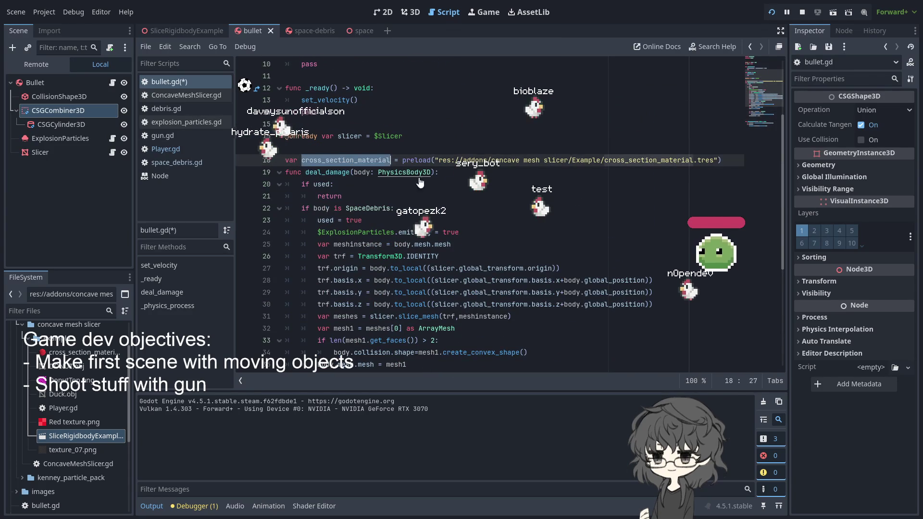
{"action": "scroll", "coordinate": [458, 210], "scroll_direction": "down", "scroll_amount": 5}
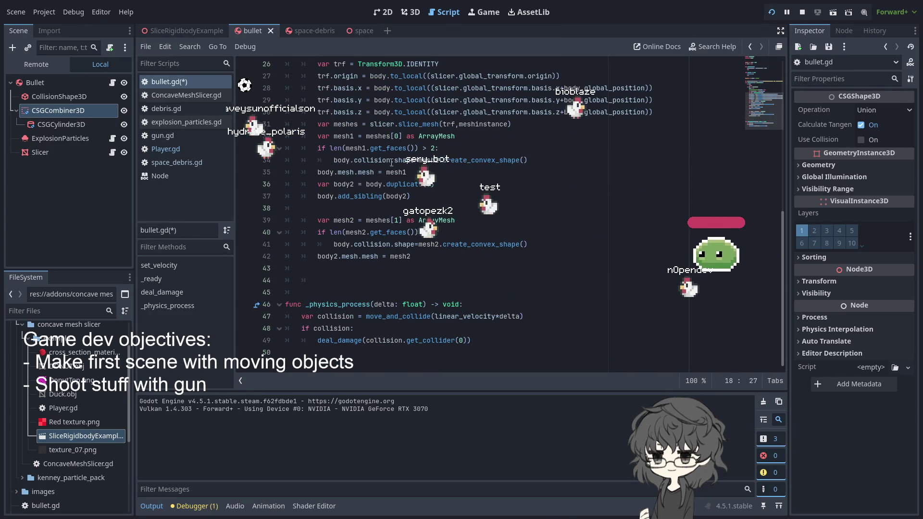
{"action": "scroll", "coordinate": [486, 158], "scroll_direction": "up", "scroll_amount": 2}
{"action": "left_click", "coordinate": [510, 197]}
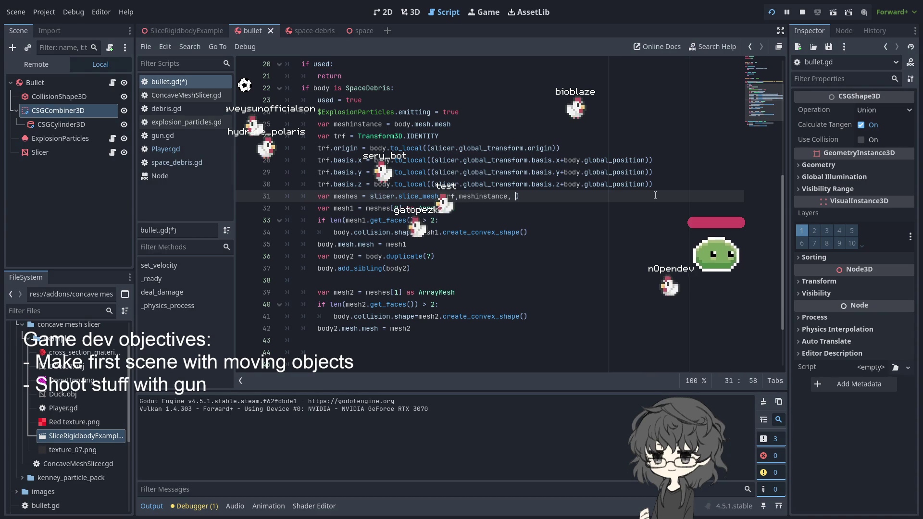
{"action": "left_click", "coordinate": [774, 12]}
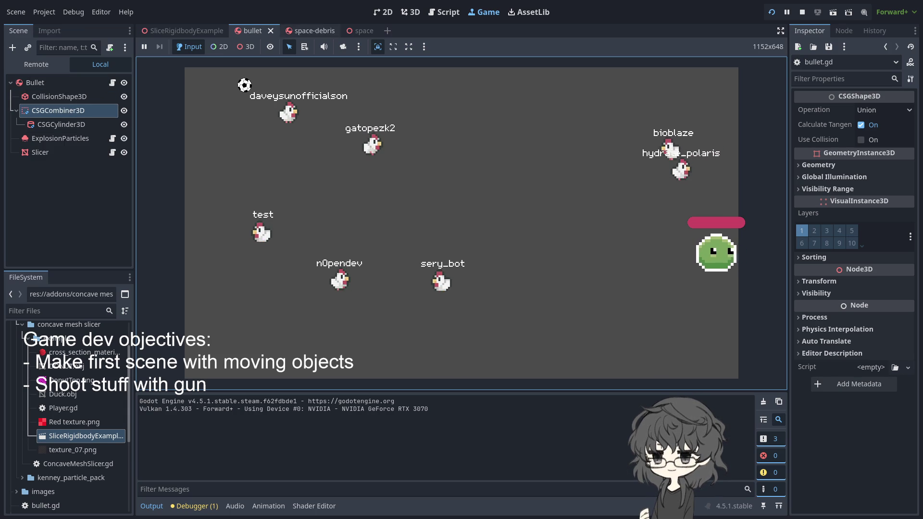
While the relaunched game runs, switch the editor to the SliceRigidbodyExample scene.
{"action": "key", "text": "ctrl+shift+Tab"}
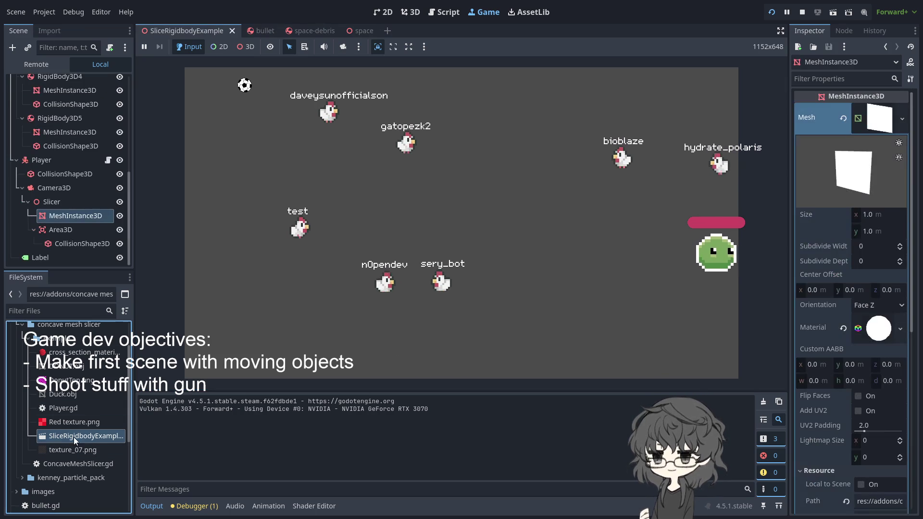
In the 3D view, select the Godot-logo cube's RigidBody3D2 and orbit around it.
{"action": "key", "text": "ctrl+F2"}
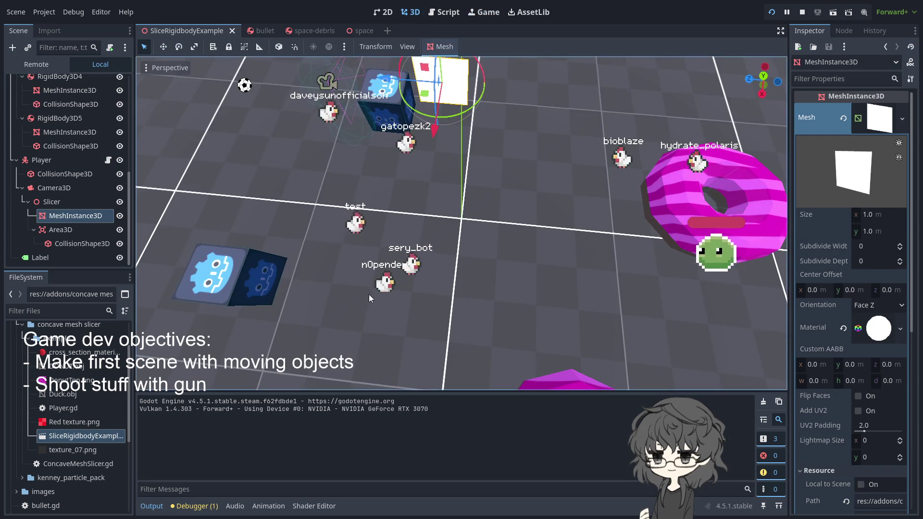
{"action": "left_click", "coordinate": [264, 163]}
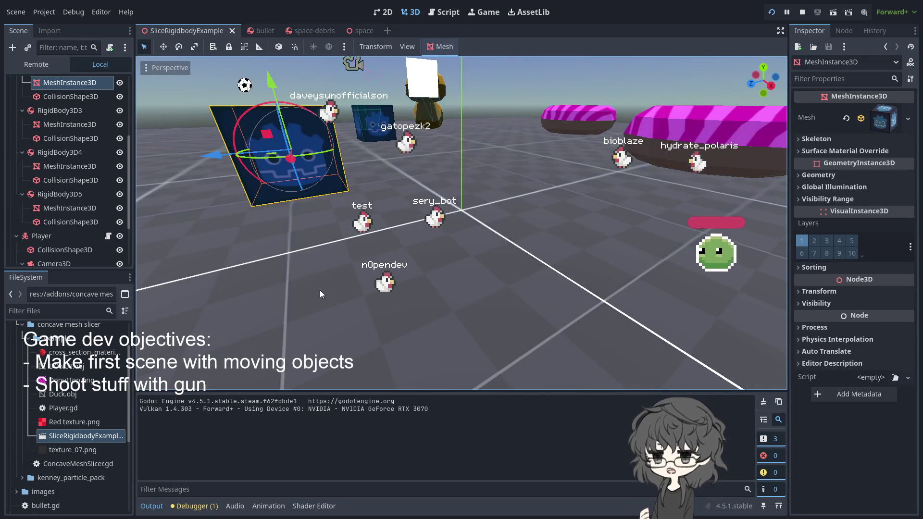
{"action": "mouse_move", "coordinate": [411, 252]}
{"action": "left_mouse_down"}
{"action": "mouse_move", "coordinate": [390, 290]}
{"action": "mouse_move", "coordinate": [324, 313]}
{"action": "mouse_move", "coordinate": [317, 298]}
{"action": "left_mouse_up"}
{"action": "scroll", "coordinate": [76, 130], "scroll_direction": "up", "scroll_amount": 3}
{"action": "left_click", "coordinate": [65, 119]}
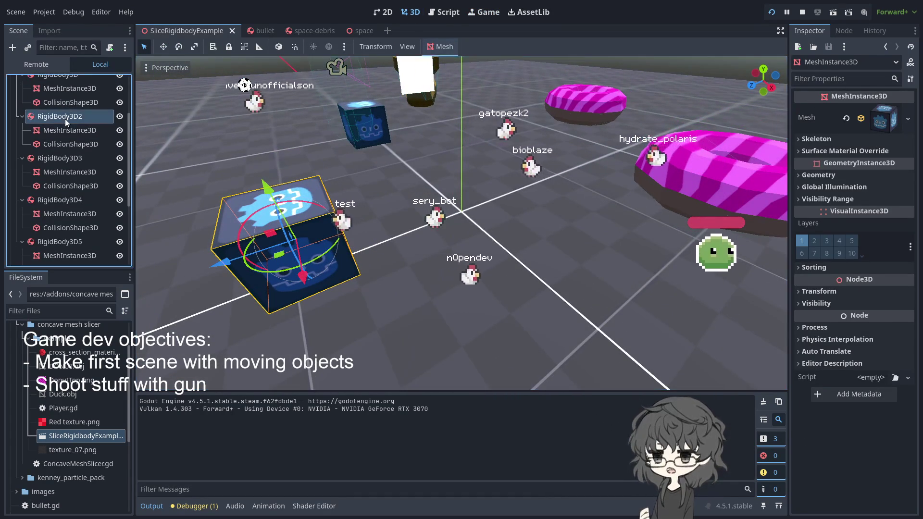
{"action": "mouse_move", "coordinate": [225, 223]}
{"action": "left_mouse_down"}
{"action": "mouse_move", "coordinate": [402, 290]}
{"action": "mouse_move", "coordinate": [393, 287]}
{"action": "left_mouse_up"}
{"action": "left_click_drag", "start_coordinate": [409, 190], "coordinate": [338, 276]}
Compare the cube's MeshInstance3D and CollisionShape3D children with the RigidBody3D2 body.
{"action": "left_click", "coordinate": [74, 129]}
{"action": "left_click", "coordinate": [79, 147]}
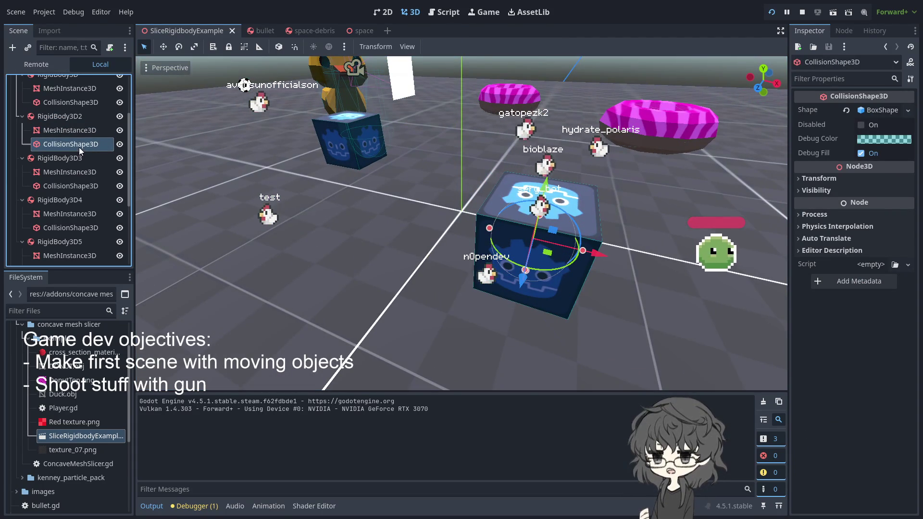
{"action": "left_click", "coordinate": [71, 130]}
{"action": "left_click", "coordinate": [79, 145]}
{"action": "left_click", "coordinate": [73, 126]}
{"action": "left_click", "coordinate": [60, 116]}
{"action": "mouse_move", "coordinate": [267, 220]}
{"action": "left_mouse_down"}
{"action": "mouse_move", "coordinate": [263, 249]}
{"action": "mouse_move", "coordinate": [277, 226]}
{"action": "left_mouse_up"}
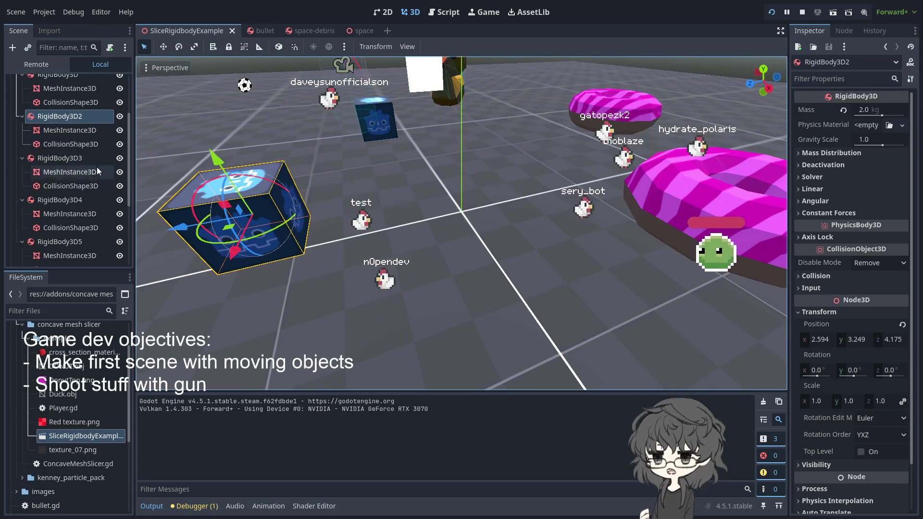
Look over the space-debris and bullet scenes, then return to SliceRigidbodyExample.
{"action": "mouse_move", "coordinate": [277, 30]}
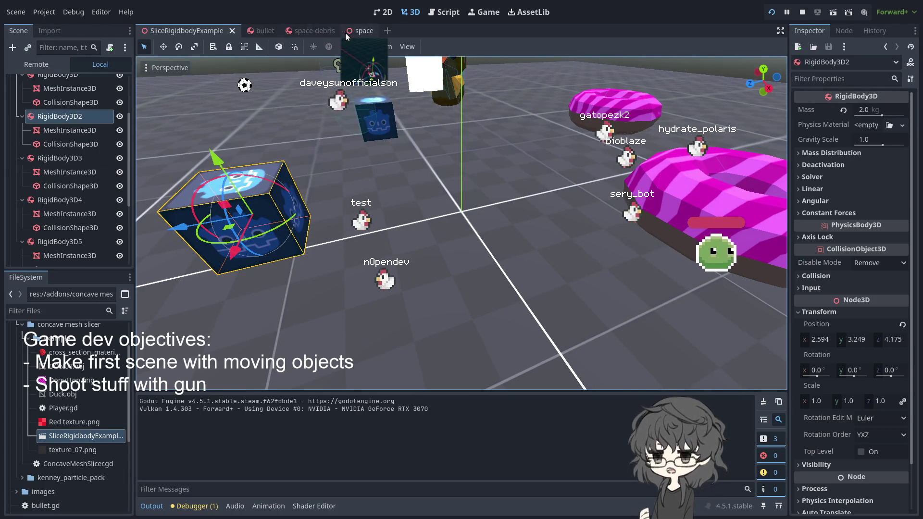
{"action": "left_click", "coordinate": [315, 30]}
{"action": "left_click_drag", "start_coordinate": [387, 128], "coordinate": [361, 183]}
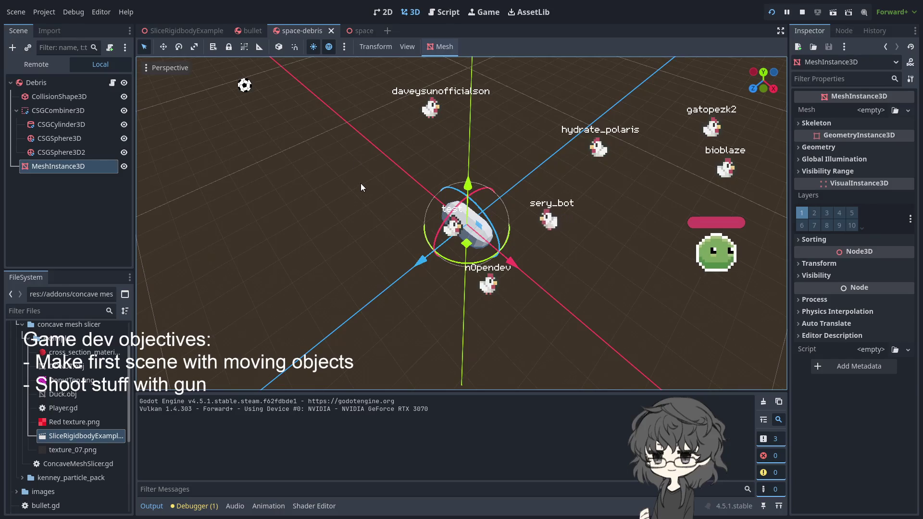
{"action": "left_click", "coordinate": [242, 31]}
{"action": "left_click", "coordinate": [174, 29]}
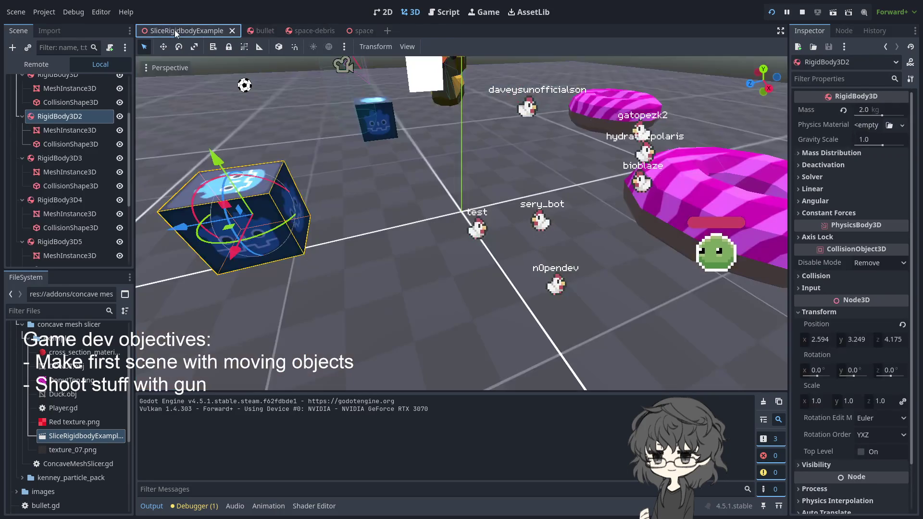
Recheck RigidBody3D2's mesh and collision children, view the whole scene, and stop the game with F8.
{"action": "mouse_move", "coordinate": [212, 97]}
{"action": "left_mouse_down"}
{"action": "mouse_move", "coordinate": [373, 256]}
{"action": "mouse_move", "coordinate": [366, 219]}
{"action": "mouse_move", "coordinate": [356, 226]}
{"action": "left_mouse_up"}
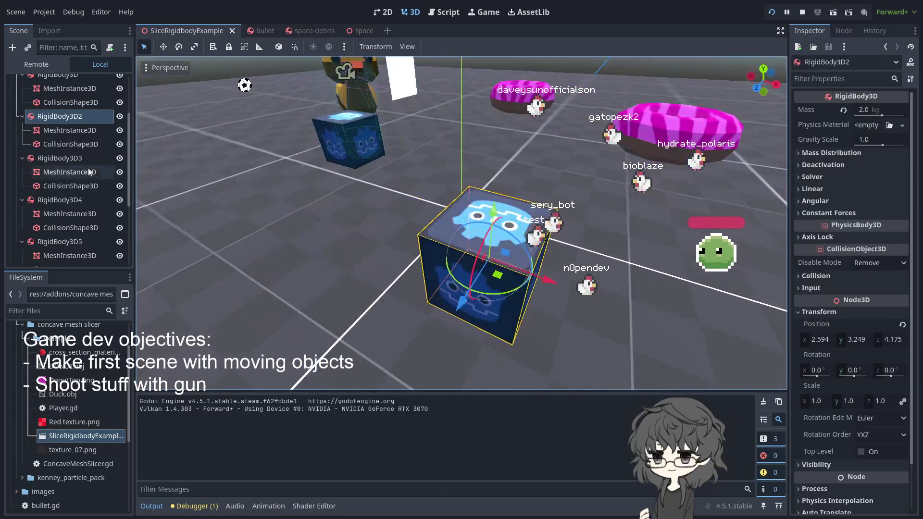
{"action": "left_click", "coordinate": [77, 118]}
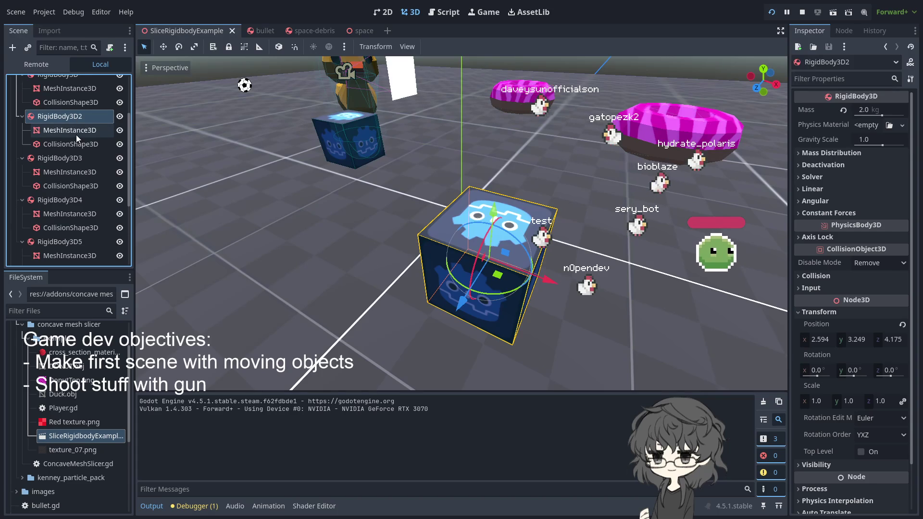
{"action": "left_click", "coordinate": [76, 134]}
{"action": "left_click", "coordinate": [75, 146]}
{"action": "left_click", "coordinate": [74, 131]}
{"action": "left_click", "coordinate": [74, 118]}
{"action": "mouse_move", "coordinate": [337, 183]}
{"action": "left_mouse_down"}
{"action": "mouse_move", "coordinate": [353, 195]}
{"action": "mouse_move", "coordinate": [548, 232]}
{"action": "mouse_move", "coordinate": [455, 169]}
{"action": "left_mouse_up"}
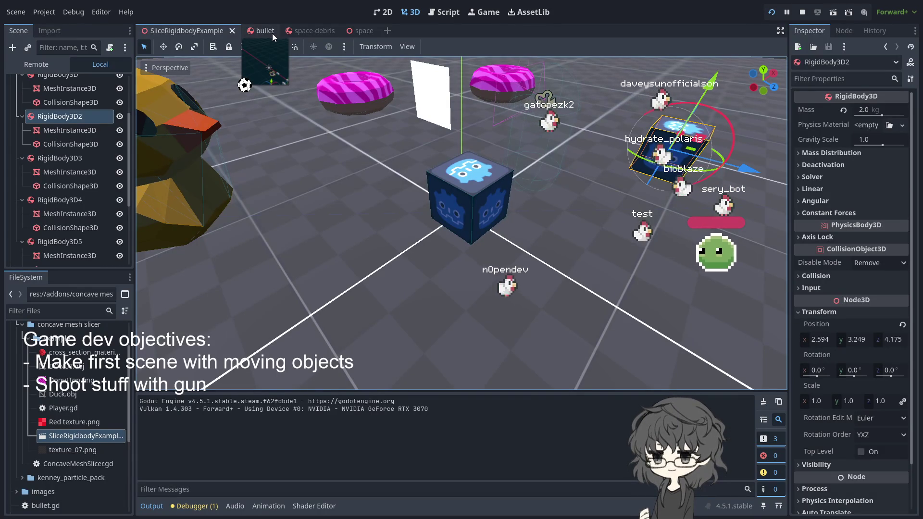
{"action": "mouse_move", "coordinate": [336, 96]}
{"action": "left_mouse_down"}
{"action": "mouse_move", "coordinate": [428, 143]}
{"action": "mouse_move", "coordinate": [512, 128]}
{"action": "mouse_move", "coordinate": [400, 162]}
{"action": "mouse_move", "coordinate": [368, 250]}
{"action": "mouse_move", "coordinate": [598, 261]}
{"action": "mouse_move", "coordinate": [245, 236]}
{"action": "mouse_move", "coordinate": [266, 168]}
{"action": "mouse_move", "coordinate": [271, 189]}
{"action": "mouse_move", "coordinate": [374, 183]}
{"action": "mouse_move", "coordinate": [350, 181]}
{"action": "mouse_move", "coordinate": [443, 203]}
{"action": "mouse_move", "coordinate": [384, 206]}
{"action": "mouse_move", "coordinate": [359, 170]}
{"action": "mouse_move", "coordinate": [350, 198]}
{"action": "left_mouse_up"}
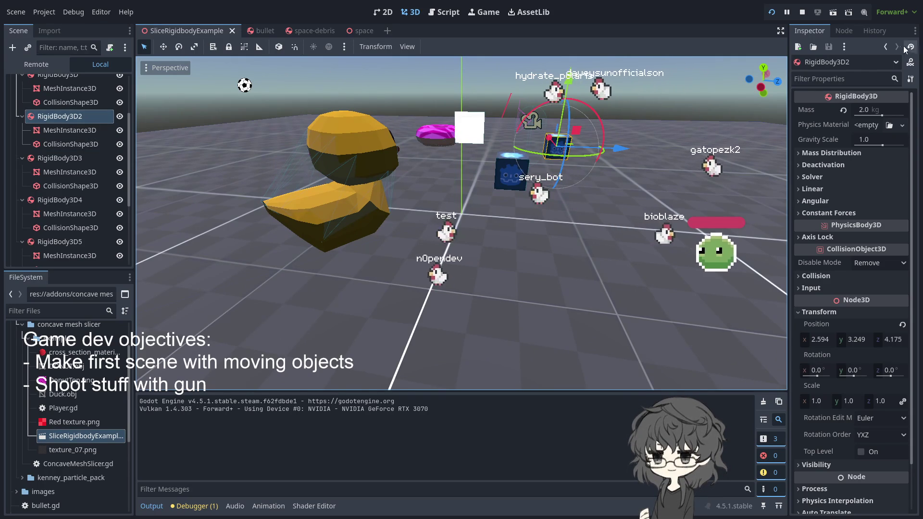
{"action": "key", "text": "F8"}
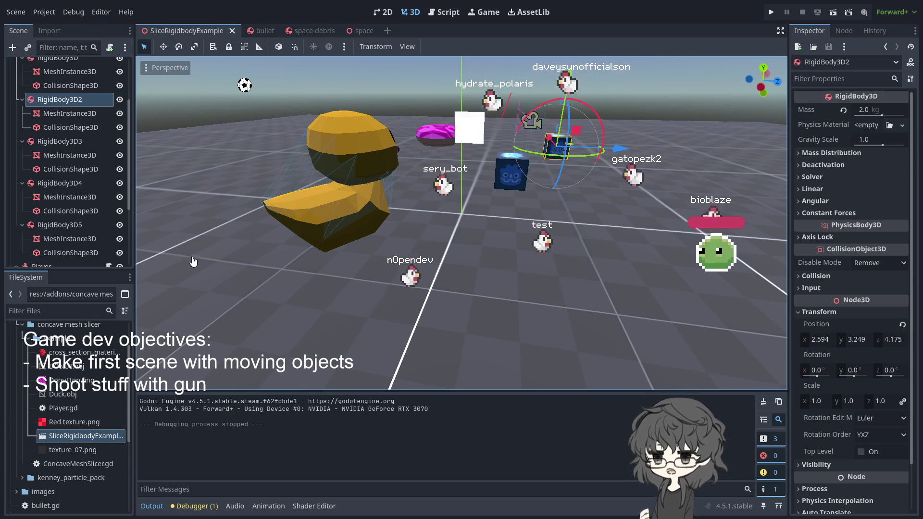
Relaunch the game and, in 3D, select the player's Slicer node and zoom onto its plane.
{"action": "key", "text": "ctrl+shift+F5"}
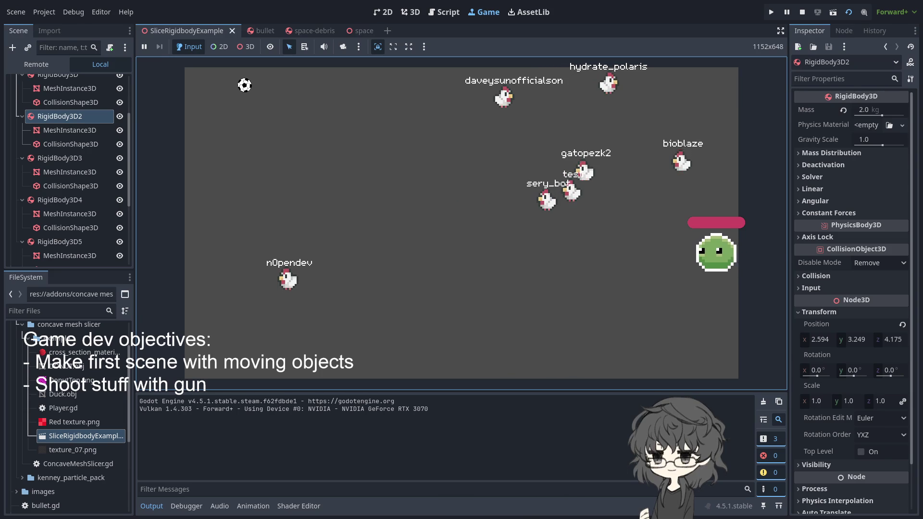
{"action": "left_click", "coordinate": [411, 12]}
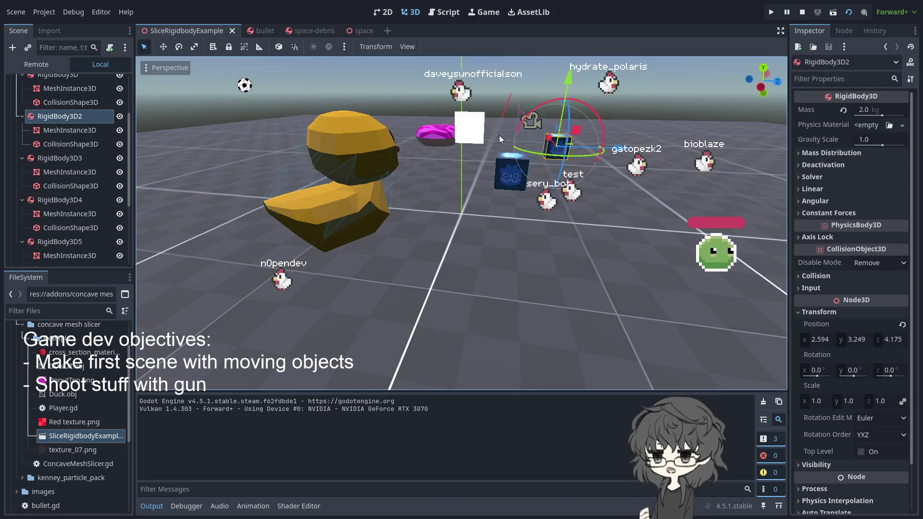
{"action": "mouse_move", "coordinate": [444, 138]}
{"action": "left_mouse_down"}
{"action": "mouse_move", "coordinate": [218, 180]}
{"action": "mouse_move", "coordinate": [162, 134]}
{"action": "left_mouse_up"}
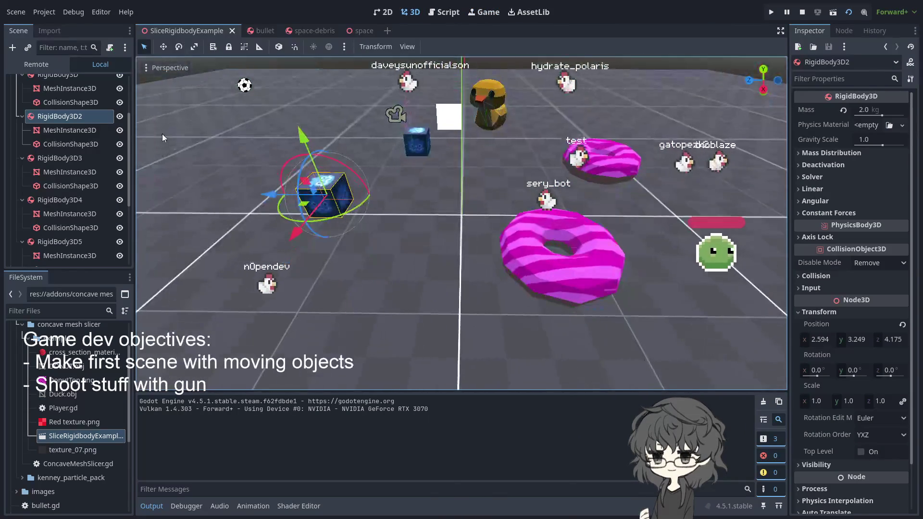
{"action": "scroll", "coordinate": [56, 128], "scroll_direction": "down", "scroll_amount": 4}
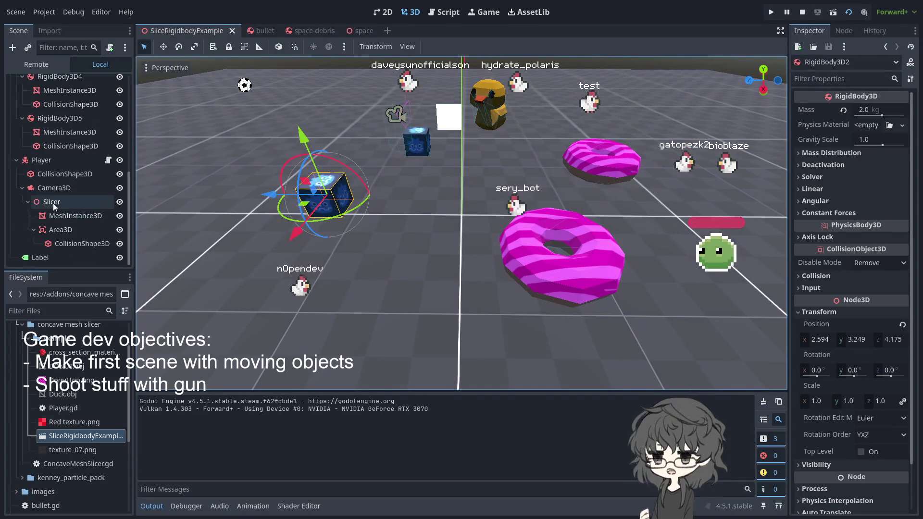
{"action": "left_click", "coordinate": [53, 203]}
{"action": "mouse_move", "coordinate": [346, 161]}
{"action": "left_mouse_down"}
{"action": "mouse_move", "coordinate": [544, 174]}
{"action": "mouse_move", "coordinate": [497, 184]}
{"action": "mouse_move", "coordinate": [554, 227]}
{"action": "left_mouse_up"}
{"action": "scroll", "coordinate": [555, 227], "scroll_direction": "down", "scroll_amount": 3}
Inspect the Slicer's MeshInstance3D plane mesh and the player's Camera3D.
{"action": "left_click", "coordinate": [63, 216]}
{"action": "left_click", "coordinate": [63, 205]}
{"action": "left_click", "coordinate": [66, 212]}
{"action": "left_click", "coordinate": [65, 208]}
{"action": "left_click", "coordinate": [67, 215]}
{"action": "left_click", "coordinate": [66, 203]}
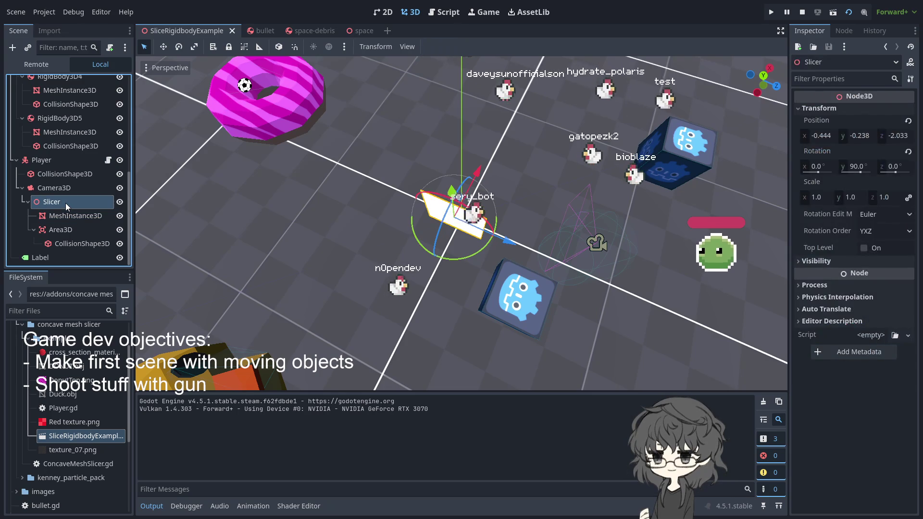
{"action": "left_click", "coordinate": [61, 189]}
{"action": "left_click", "coordinate": [66, 204]}
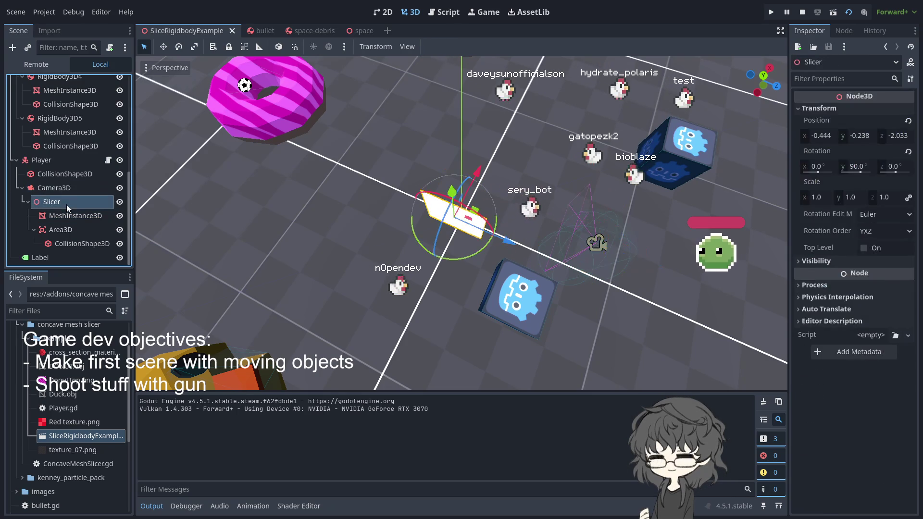
{"action": "left_click", "coordinate": [63, 188]}
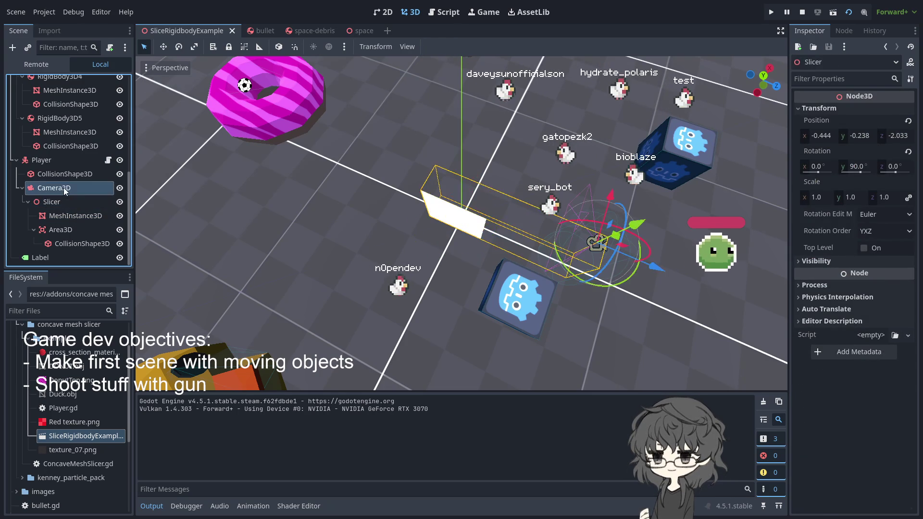
{"action": "mouse_move", "coordinate": [385, 271]}
{"action": "left_mouse_down"}
{"action": "mouse_move", "coordinate": [406, 242]}
{"action": "mouse_move", "coordinate": [444, 285]}
{"action": "mouse_move", "coordinate": [642, 266]}
{"action": "mouse_move", "coordinate": [663, 229]}
{"action": "mouse_move", "coordinate": [585, 287]}
{"action": "mouse_move", "coordinate": [433, 271]}
{"action": "left_mouse_up"}
Recheck the Slicer node against Camera3D and review the plane mesh properties.
{"action": "left_click", "coordinate": [64, 199]}
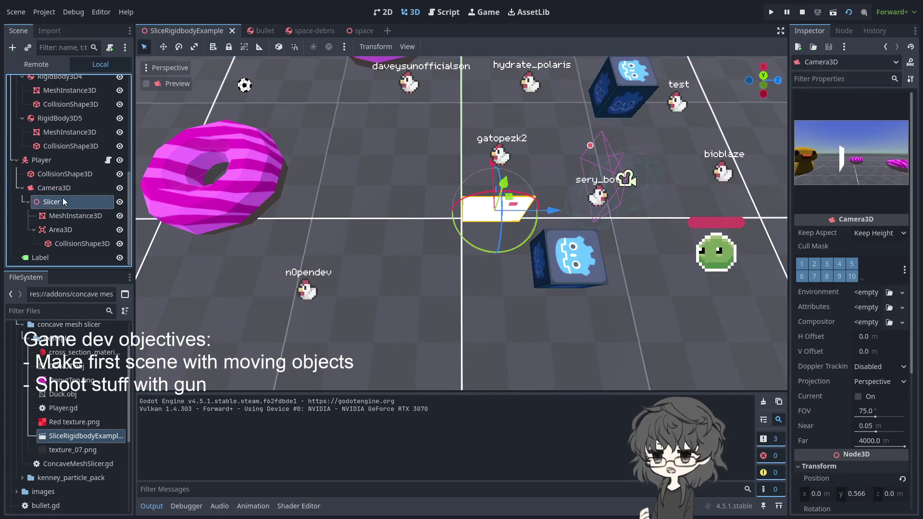
{"action": "left_click", "coordinate": [56, 189]}
{"action": "left_click", "coordinate": [56, 201]}
{"action": "left_click", "coordinate": [64, 214]}
{"action": "left_click", "coordinate": [59, 200]}
{"action": "left_click", "coordinate": [70, 216]}
{"action": "left_click", "coordinate": [62, 200]}
{"action": "left_click", "coordinate": [70, 214]}
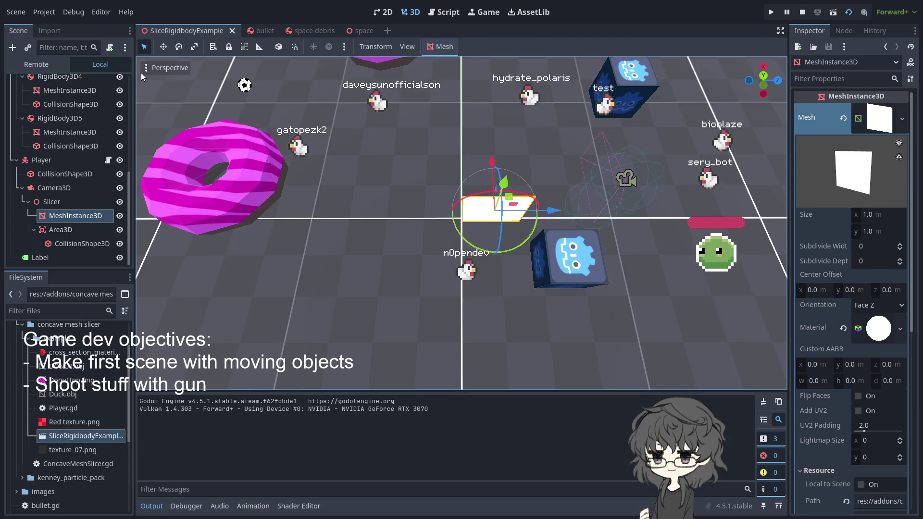
Open the bullet scene.
{"action": "mouse_move", "coordinate": [272, 32]}
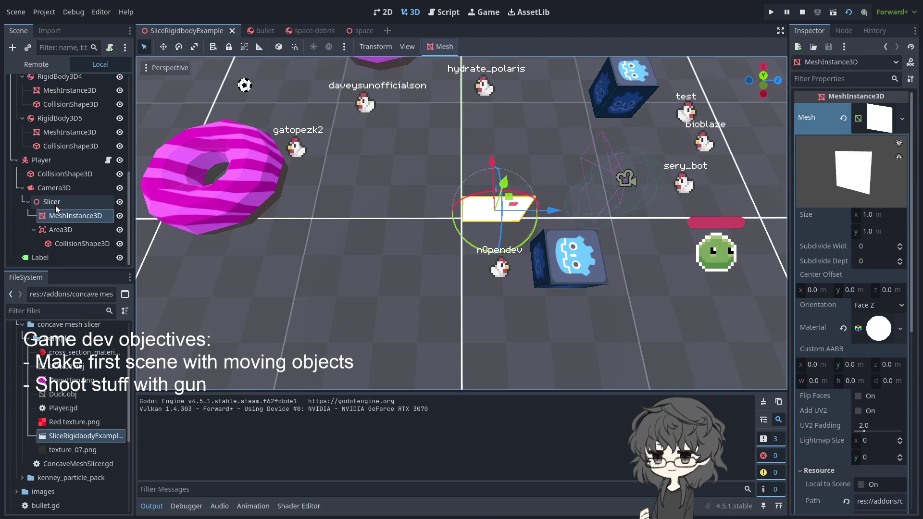
{"action": "scroll", "coordinate": [85, 188], "scroll_direction": "up", "scroll_amount": 3}
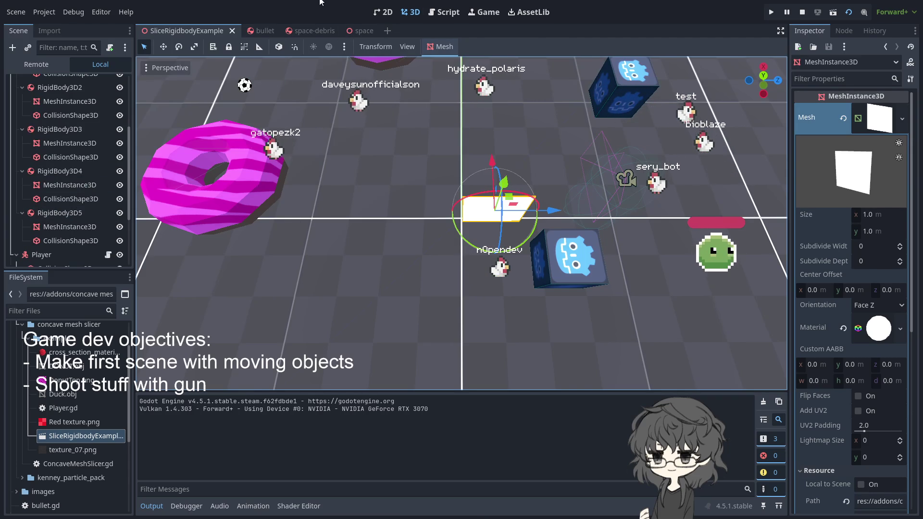
{"action": "left_click", "coordinate": [264, 29]}
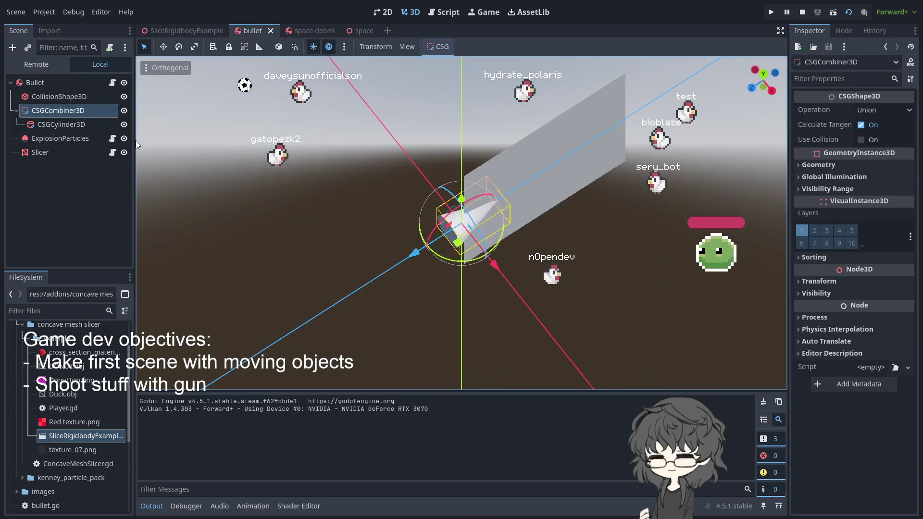
Open bullet.gd and trace trf back to the body's global_transform origin.
{"action": "left_click", "coordinate": [111, 83]}
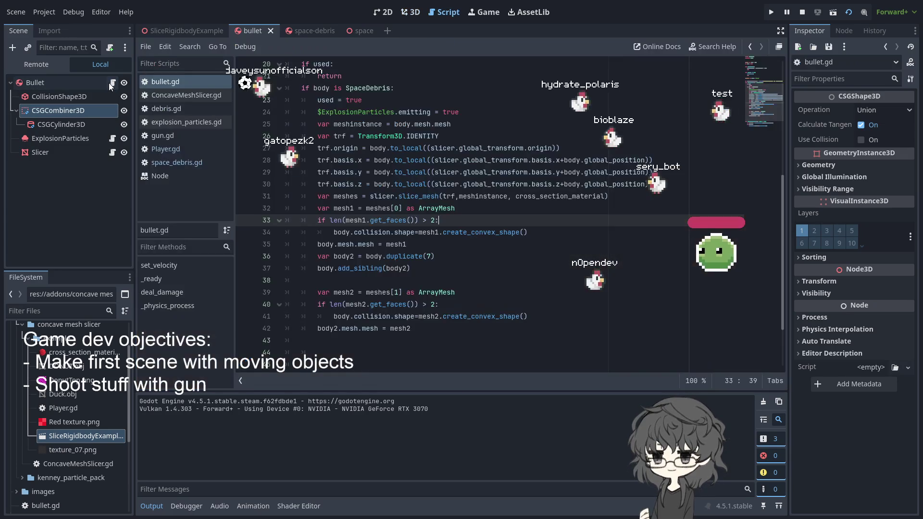
{"action": "scroll", "coordinate": [482, 208], "scroll_direction": "up", "scroll_amount": 2}
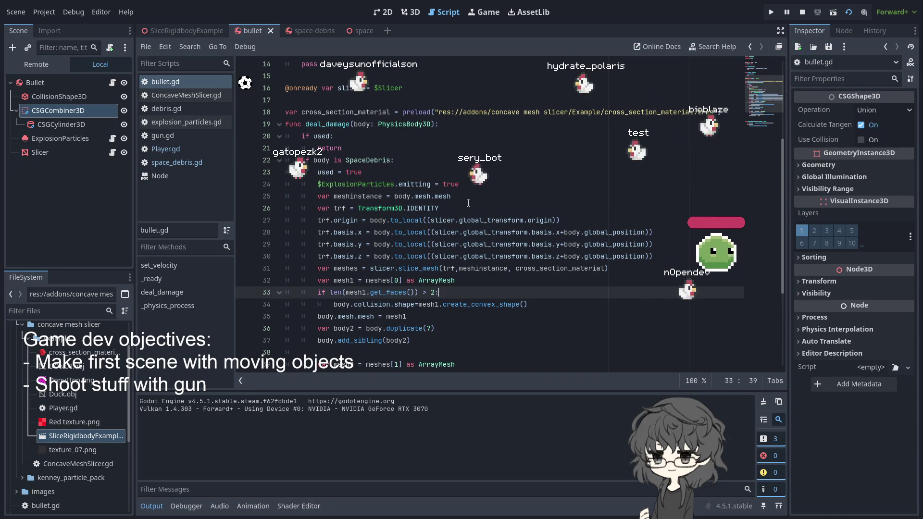
{"action": "double_click", "coordinate": [449, 269]}
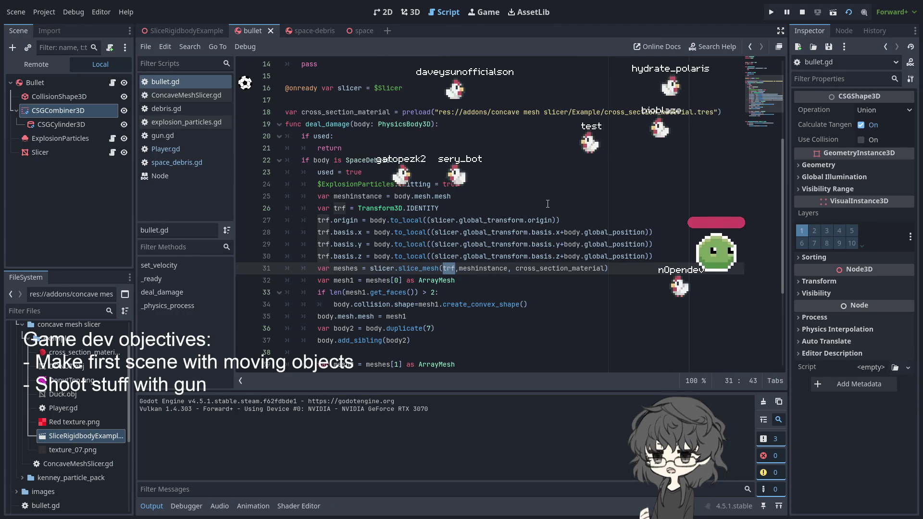
{"action": "left_click", "coordinate": [503, 220]}
{"action": "double_click", "coordinate": [504, 220]}
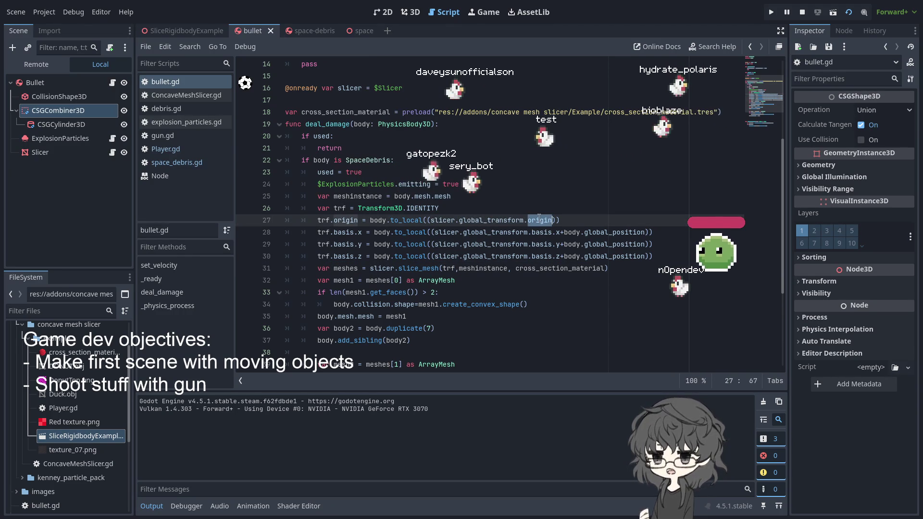
Trace the body references in trf's basis x, y and z lines and every trf use.
{"action": "left_click", "coordinate": [516, 232]}
{"action": "double_click", "coordinate": [516, 233]}
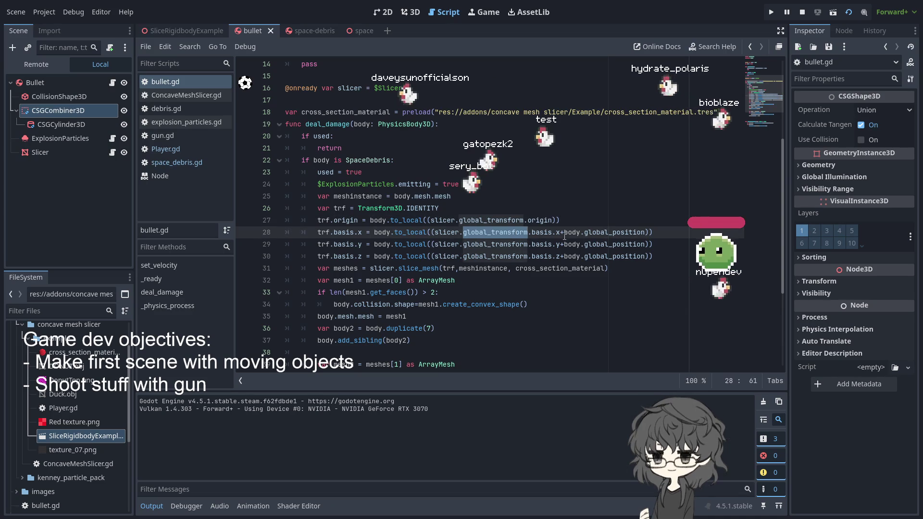
{"action": "double_click", "coordinate": [573, 232]}
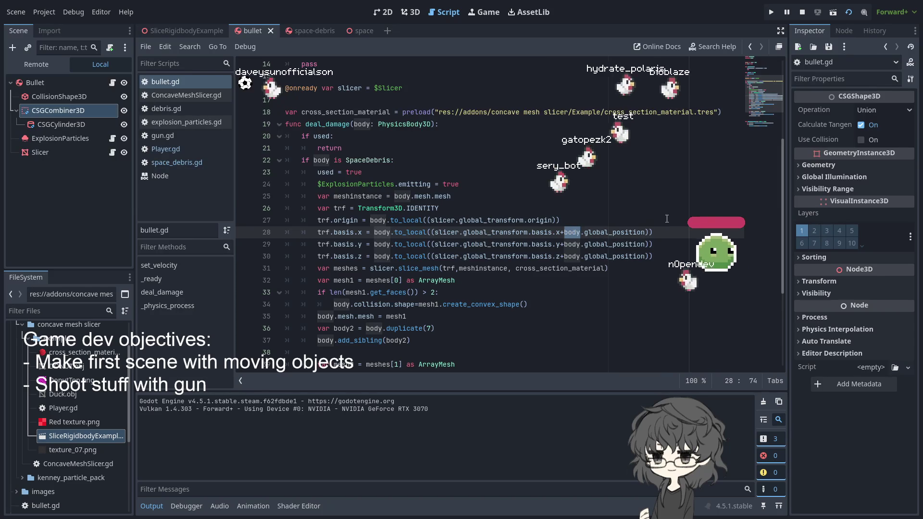
{"action": "double_click", "coordinate": [570, 244]}
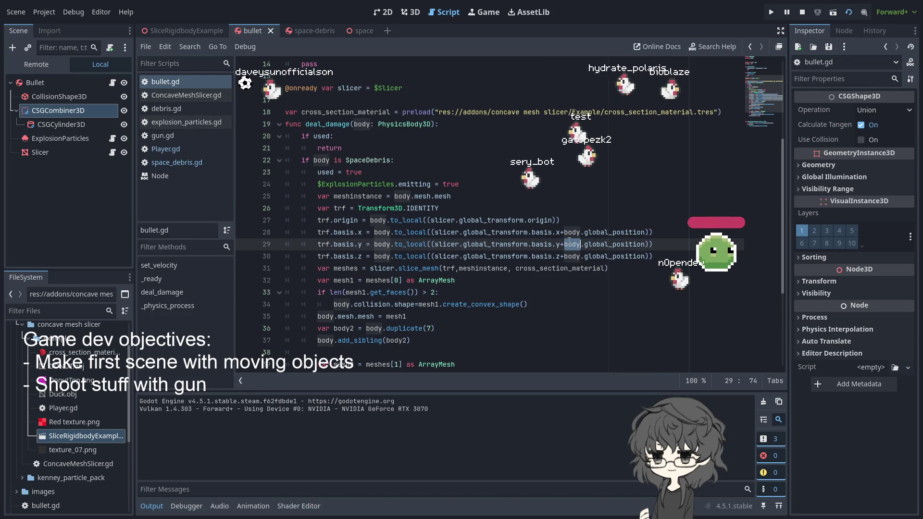
{"action": "double_click", "coordinate": [376, 245]}
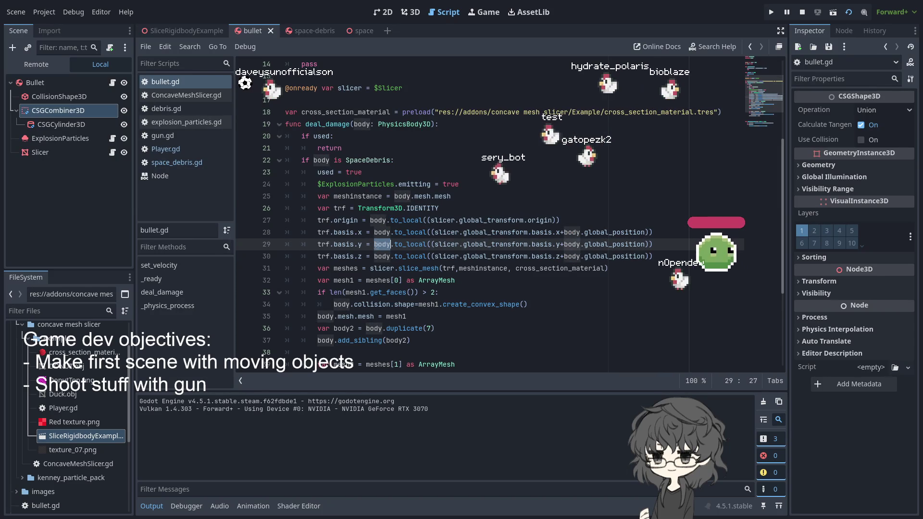
{"action": "double_click", "coordinate": [383, 257]}
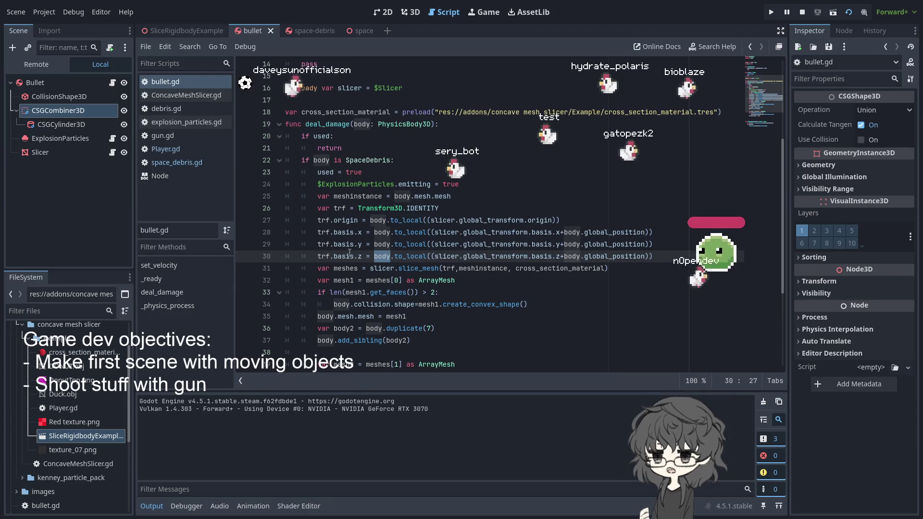
{"action": "left_click", "coordinate": [318, 256]}
{"action": "double_click", "coordinate": [323, 256]}
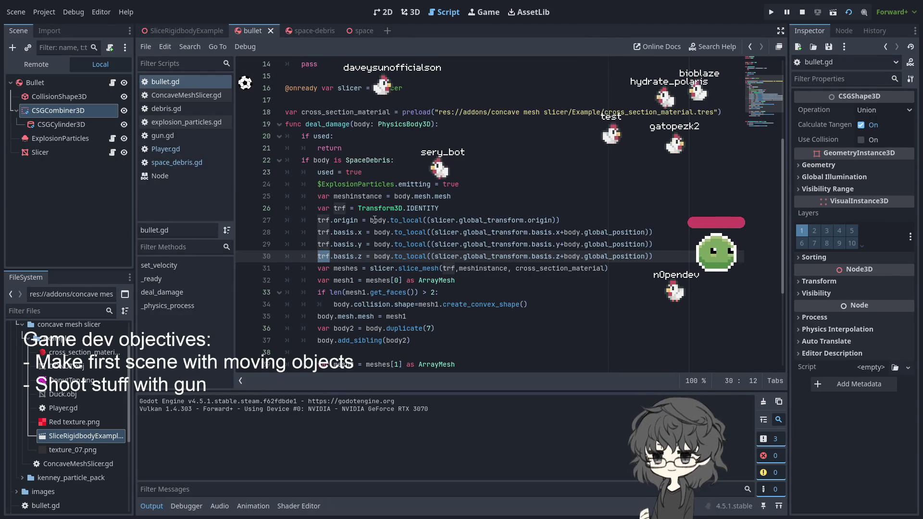
Examine the slice call's meshinstance and cross_section_material, mesh1, and the body2 duplicate line.
{"action": "double_click", "coordinate": [483, 269]}
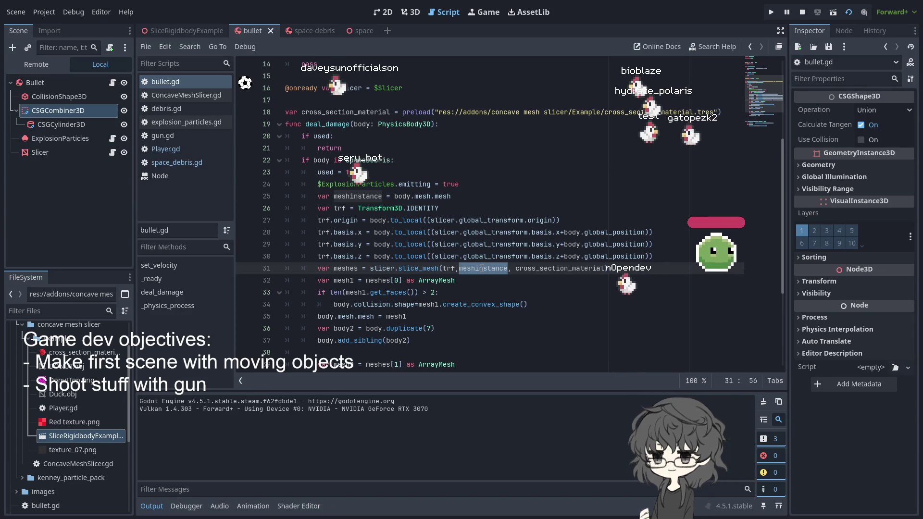
{"action": "double_click", "coordinate": [533, 273]}
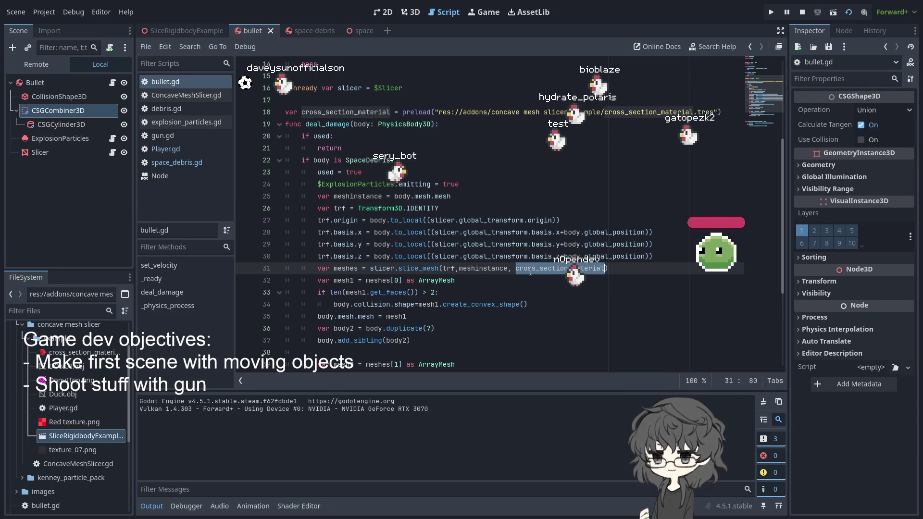
{"action": "double_click", "coordinate": [353, 292]}
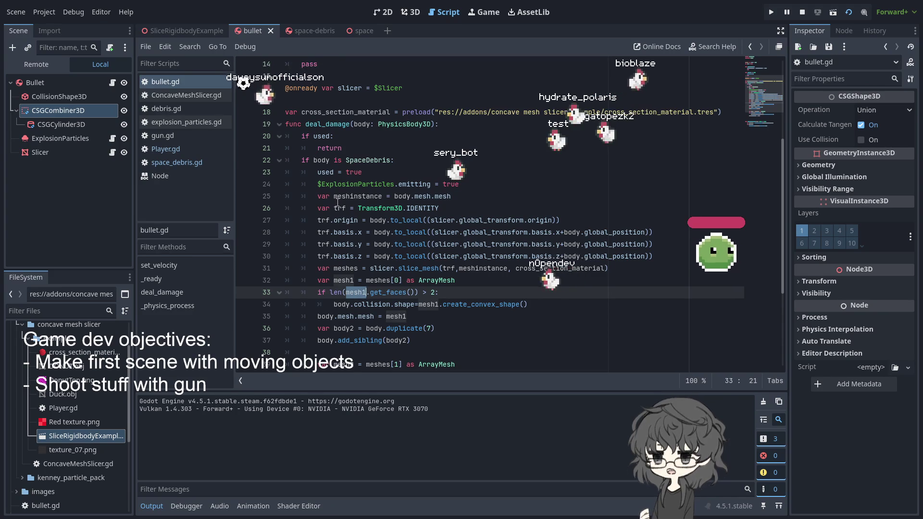
{"action": "scroll", "coordinate": [338, 202], "scroll_direction": "down", "scroll_amount": 2}
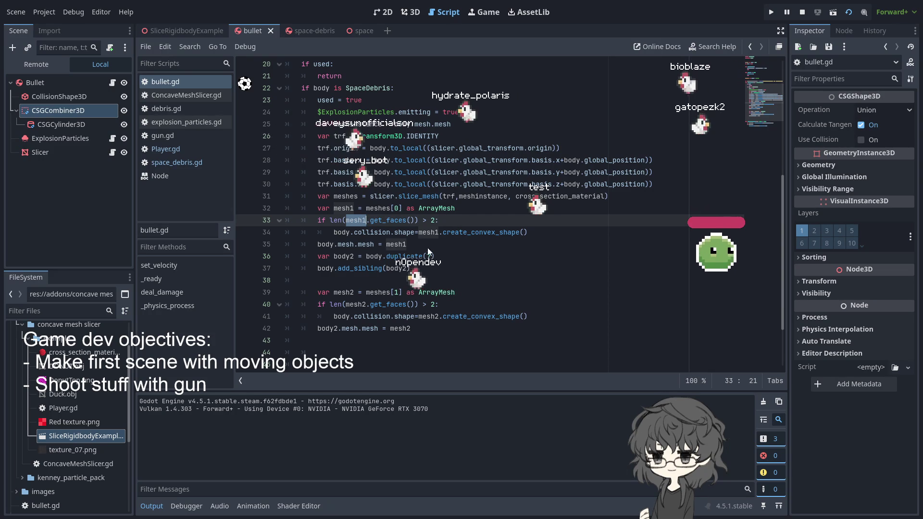
{"action": "double_click", "coordinate": [355, 257]}
{"action": "double_click", "coordinate": [404, 256]}
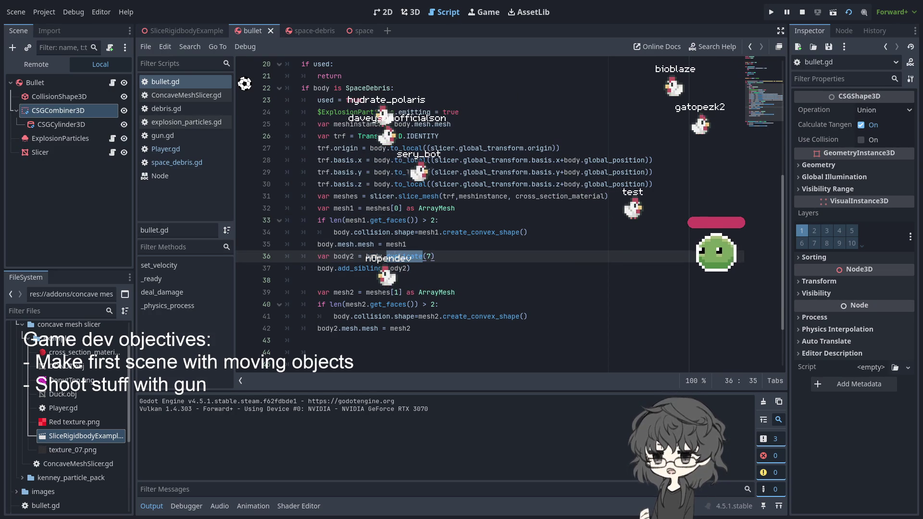
{"action": "left_click_drag", "start_coordinate": [317, 256], "coordinate": [488, 258]}
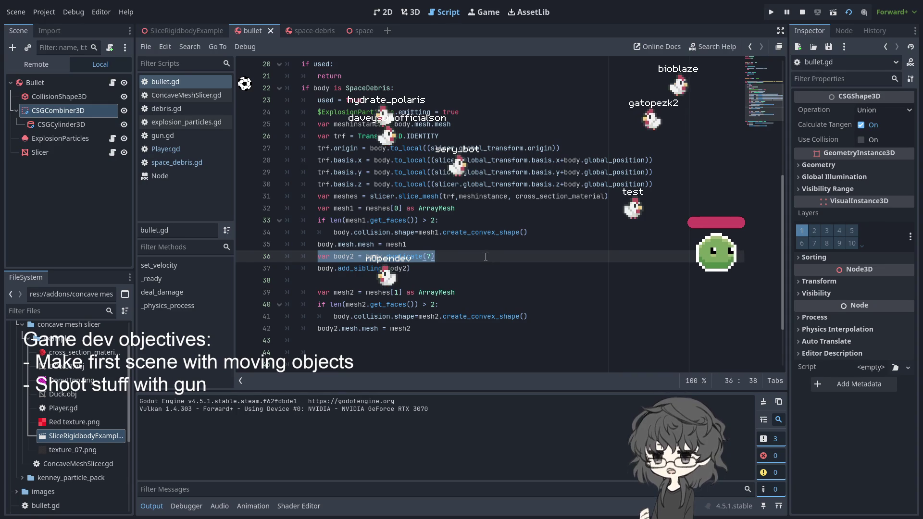
Move 'var body2 = body.duplicate(7)' directly after the slice_mesh line, then run the game.
{"action": "key", "text": "ctrl+x"}
{"action": "left_click", "coordinate": [488, 210]}
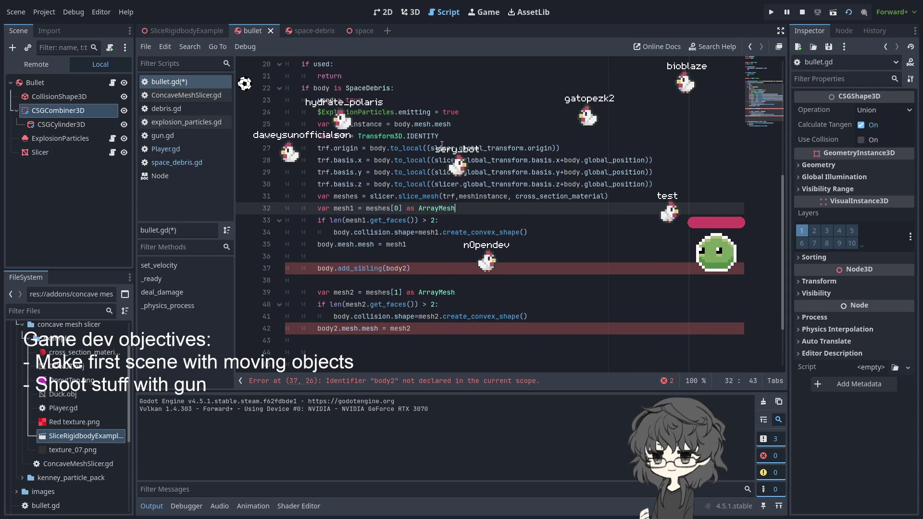
{"action": "left_click", "coordinate": [653, 200]}
{"action": "key", "text": "Return"}
{"action": "type", "text": "var body2 = body.duplicate(7)"}
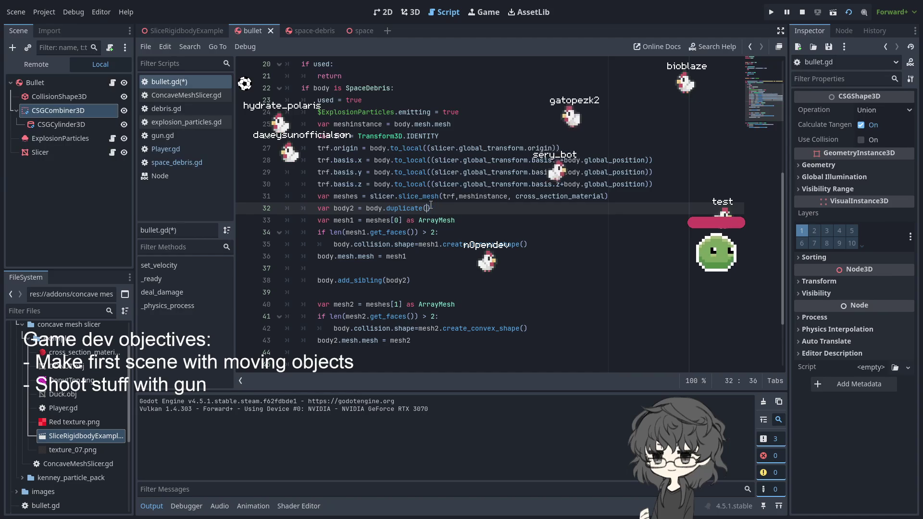
{"action": "left_click", "coordinate": [775, 14]}
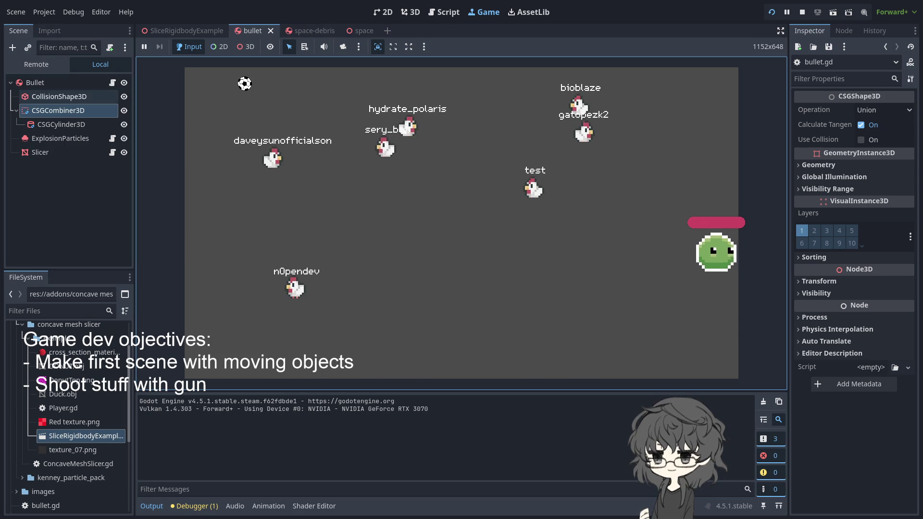
{"action": "left_click", "coordinate": [186, 30]}
Open space_debris.gd and try, then remove, an if line after angular_velocity.
{"action": "scroll", "coordinate": [40, 142], "scroll_direction": "up", "scroll_amount": 5}
{"action": "scroll", "coordinate": [40, 142], "scroll_direction": "down", "scroll_amount": 1}
{"action": "scroll", "coordinate": [40, 143], "scroll_direction": "down", "scroll_amount": 5}
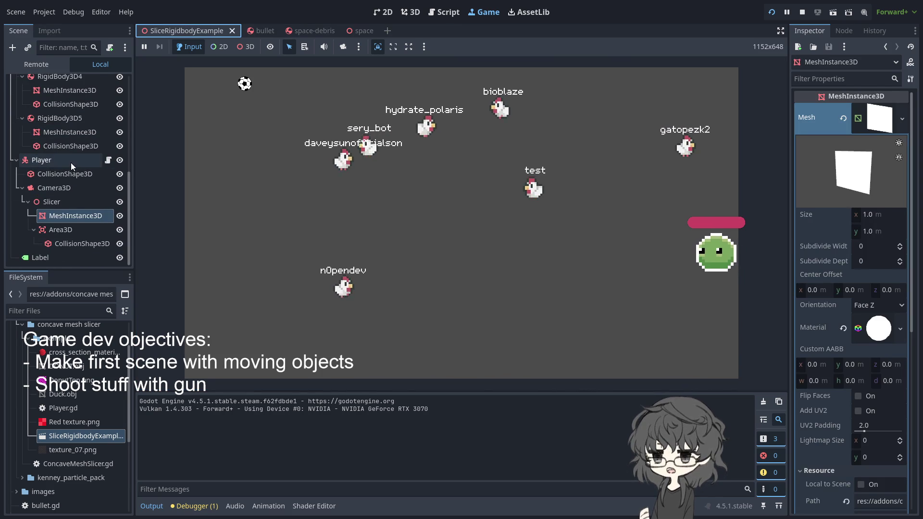
{"action": "left_click", "coordinate": [301, 32]}
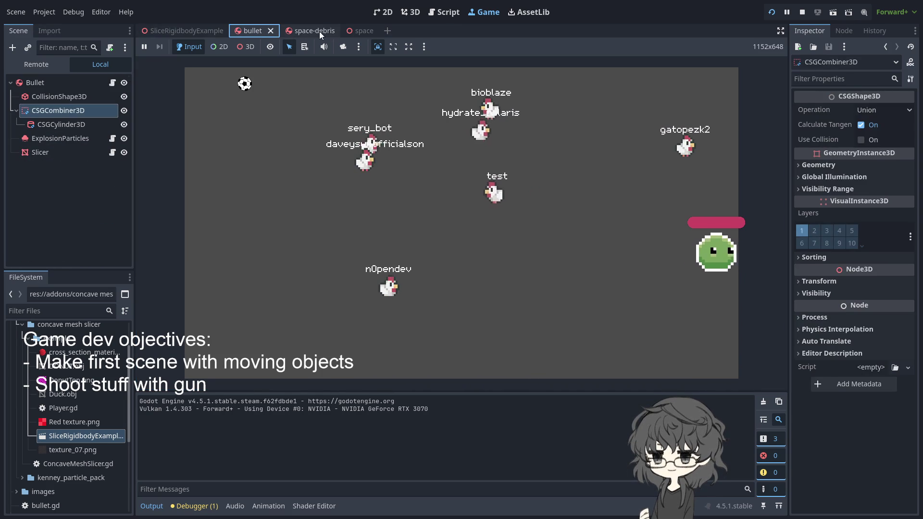
{"action": "left_click", "coordinate": [434, 13]}
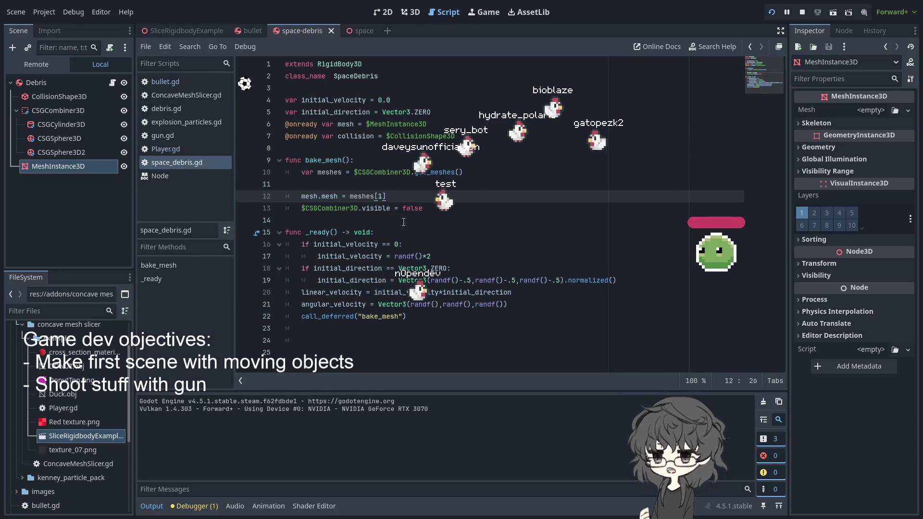
{"action": "left_click", "coordinate": [440, 184]}
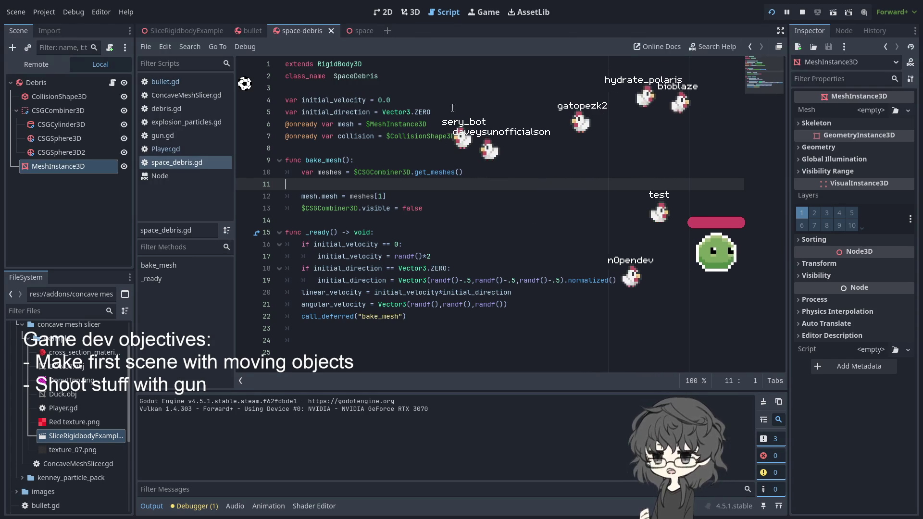
{"action": "left_click", "coordinate": [398, 160]}
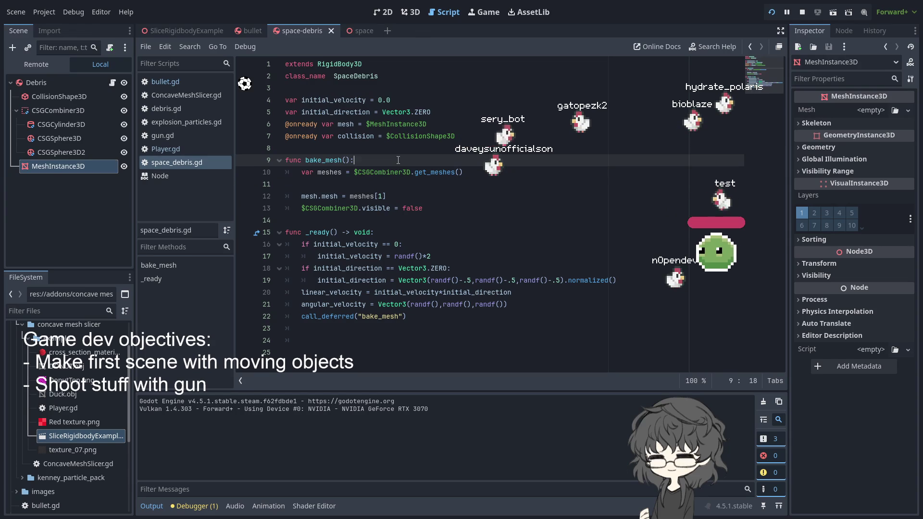
{"action": "left_click", "coordinate": [542, 303]}
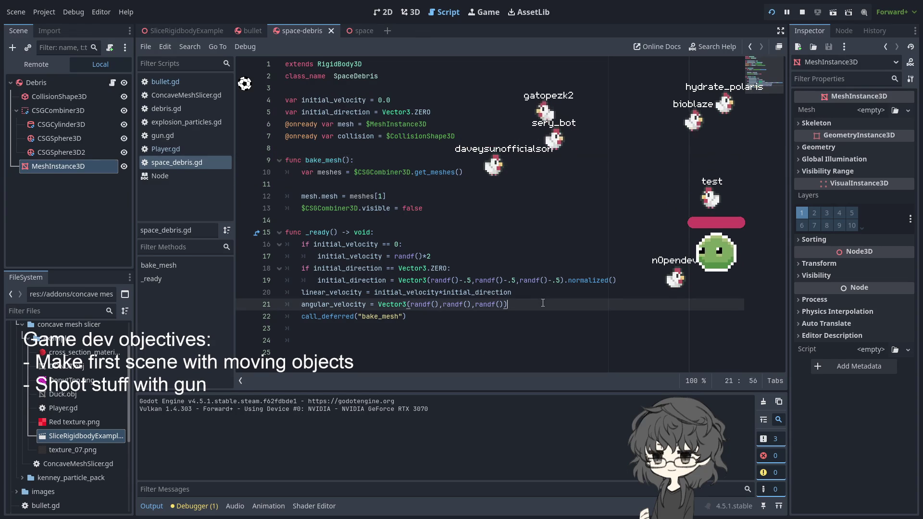
{"action": "key", "text": "Return"}
{"action": "type", "text": "if"}
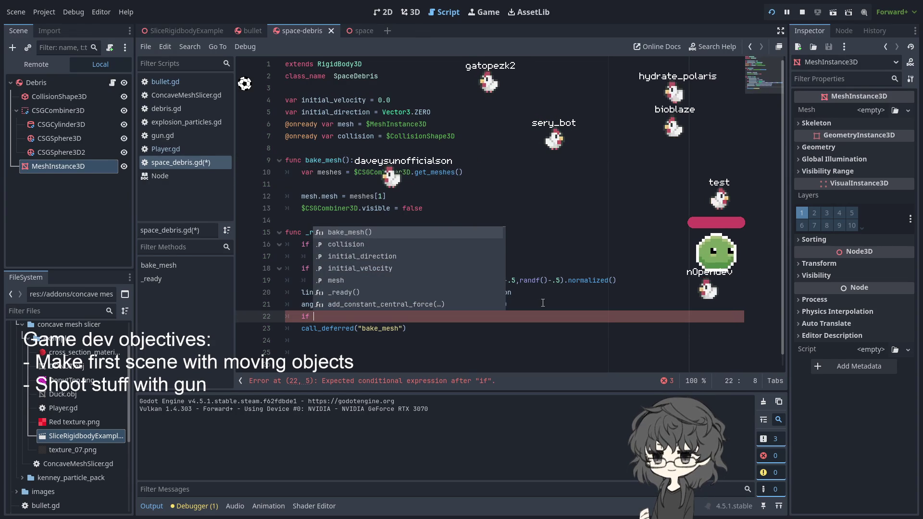
{"action": "key", "text": "BackSpace"}
{"action": "key", "text": "BackSpace"}
{"action": "key", "text": "BackSpace"}
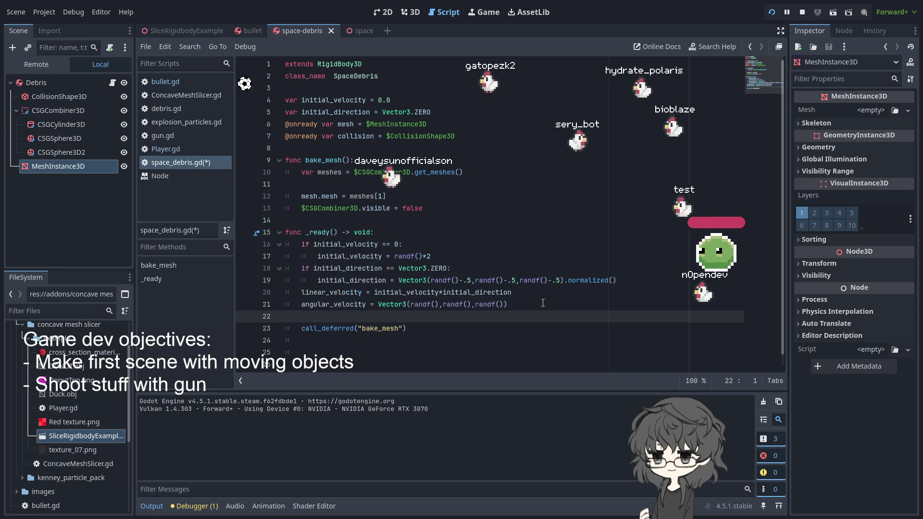
{"action": "key", "text": "BackSpace"}
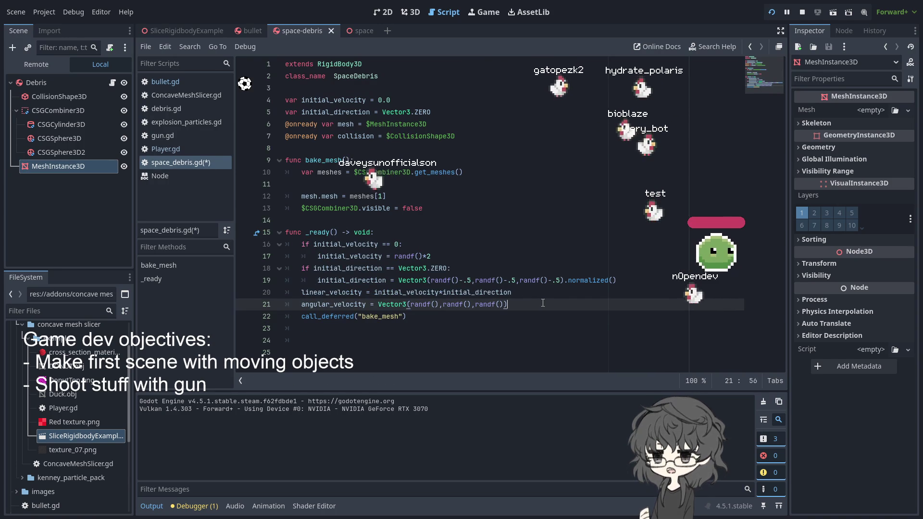
Add 'if mesh.mesh: return' at the top of bake_mesh and run the game with F5.
{"action": "left_click", "coordinate": [372, 163]}
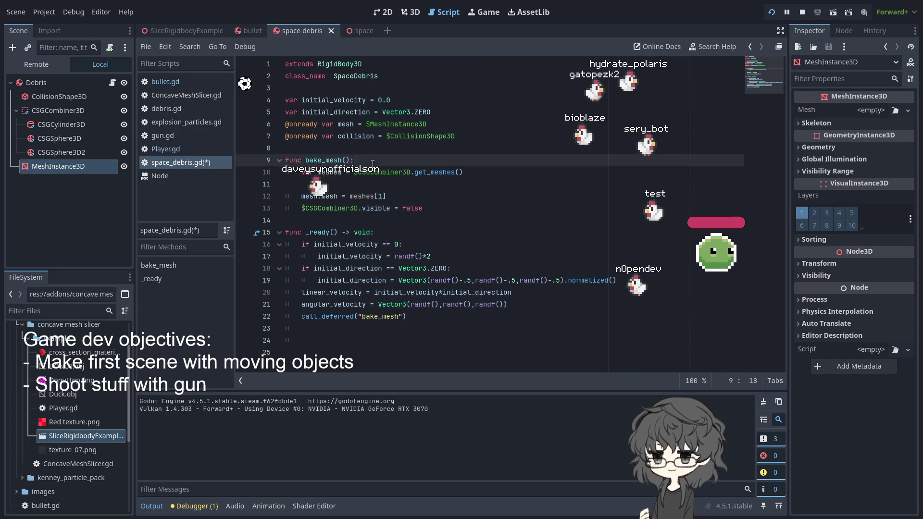
{"action": "key", "text": "Return"}
{"action": "type", "text": "me"}
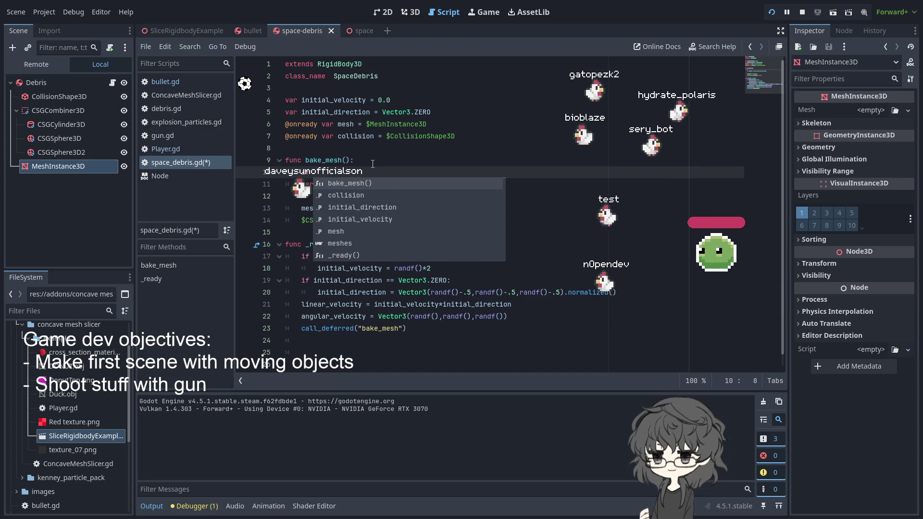
{"action": "type", "text": ".mesh"}
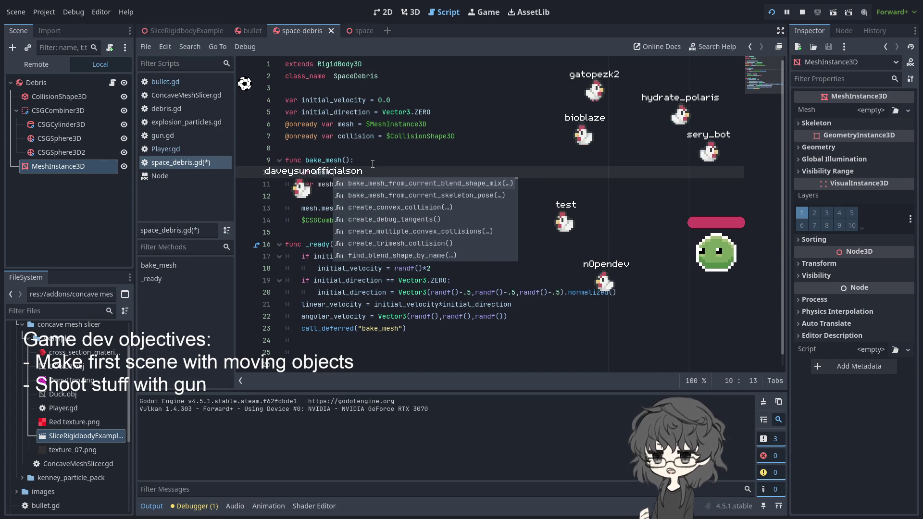
{"action": "key", "text": "Home"}
{"action": "type", "text": "if"}
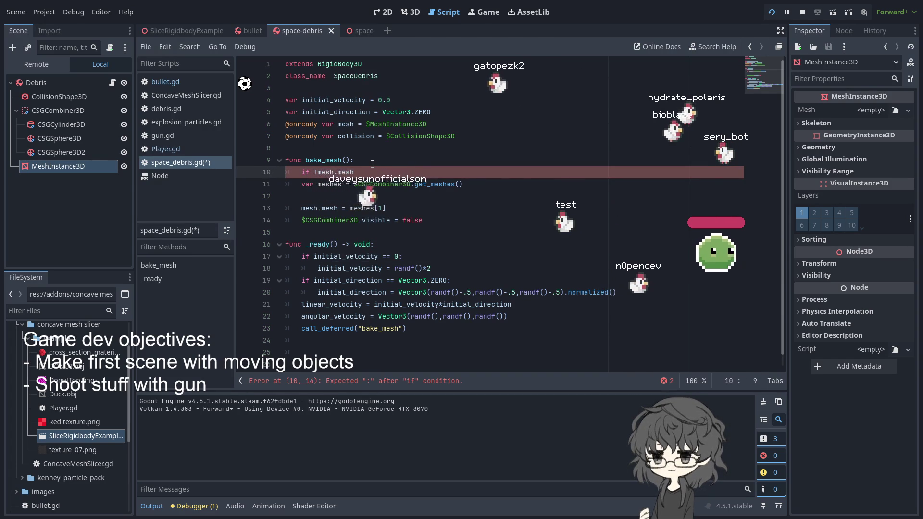
{"action": "key", "text": "End"}
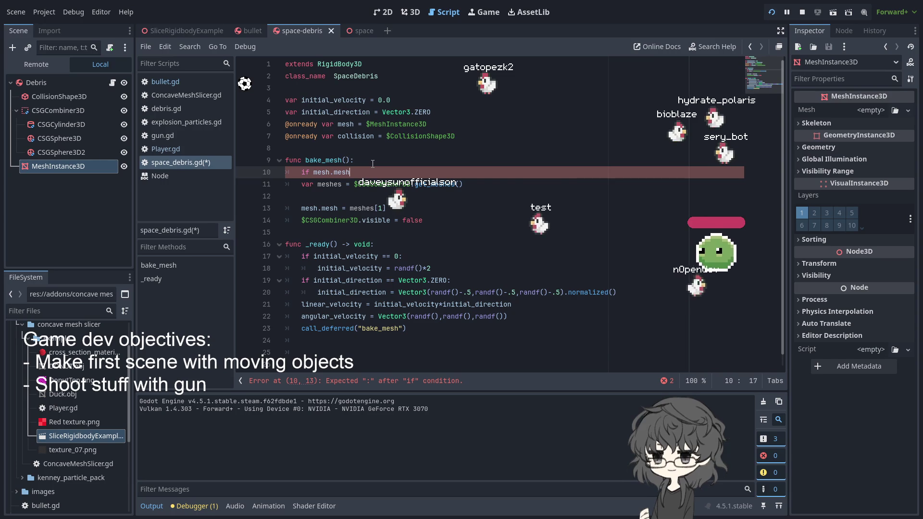
{"action": "type", "text": "eturn"}
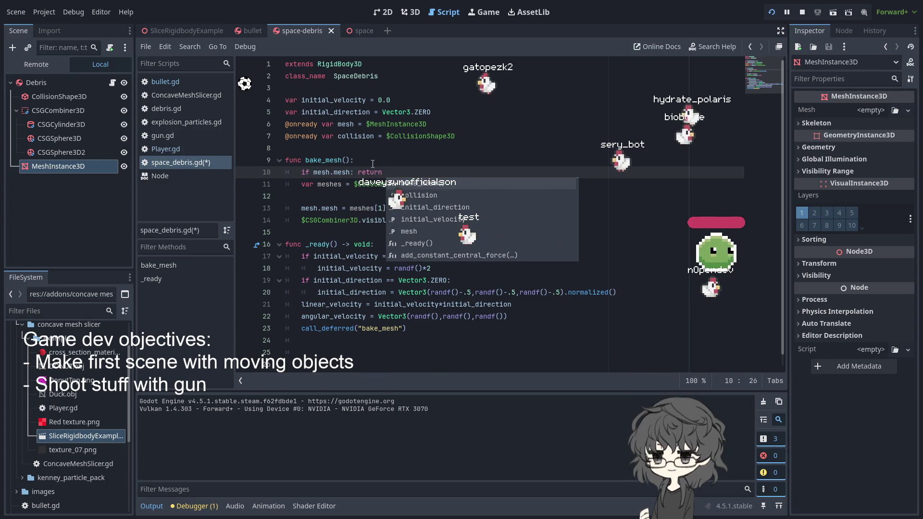
{"action": "key", "text": "F5"}
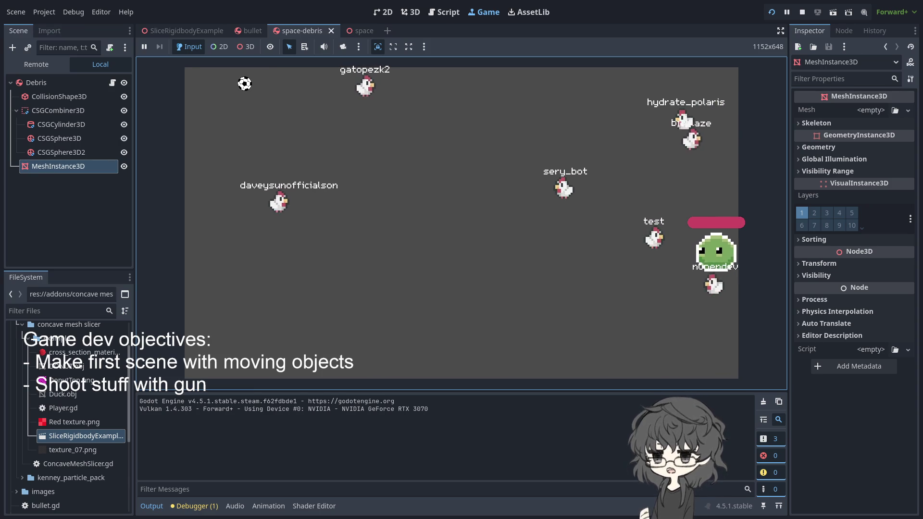
Restart and play the game, then stop it and revisit the bake_mesh lines in space_debris.gd.
{"action": "key", "text": "F5"}
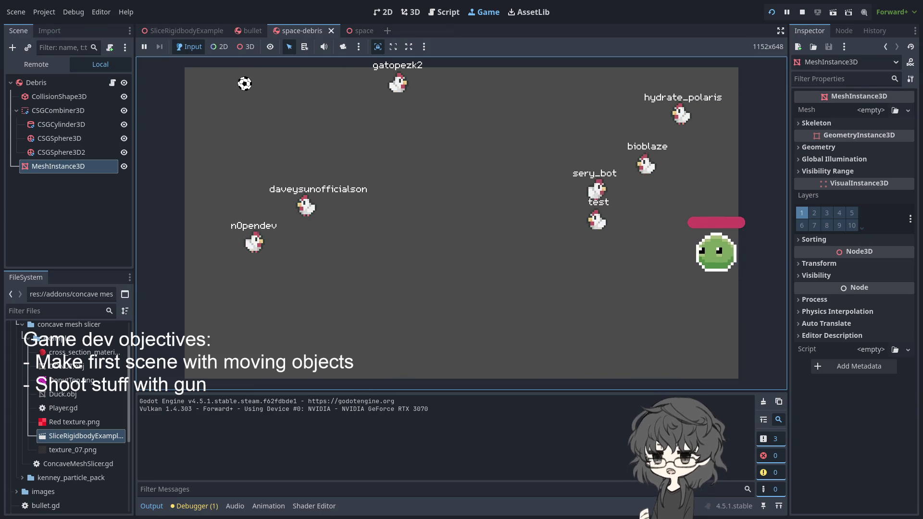
{"action": "left_click", "coordinate": [377, 143]}
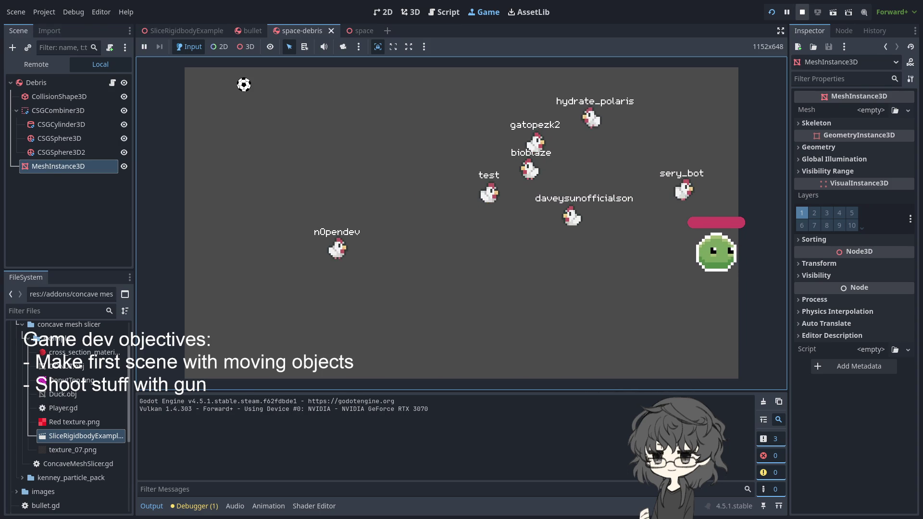
{"action": "left_click", "coordinate": [799, 11]}
{"action": "left_click", "coordinate": [388, 164]}
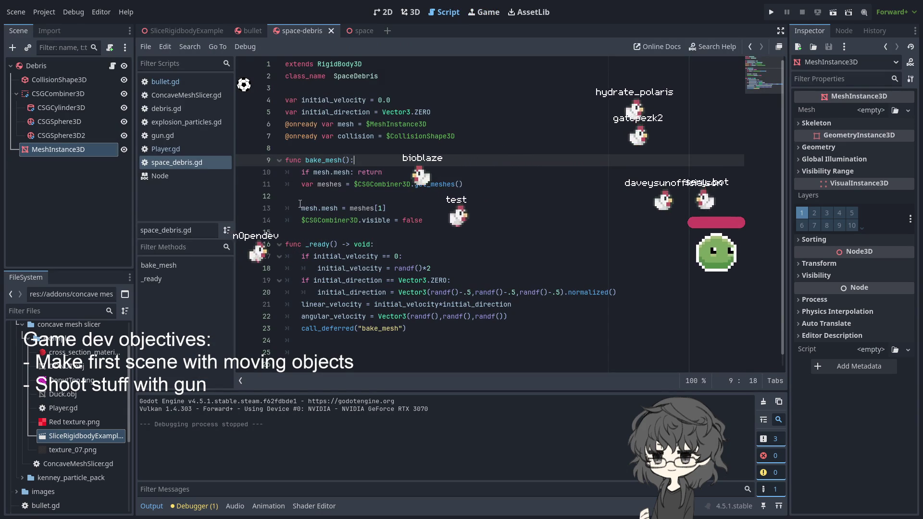
{"action": "left_click", "coordinate": [299, 206]}
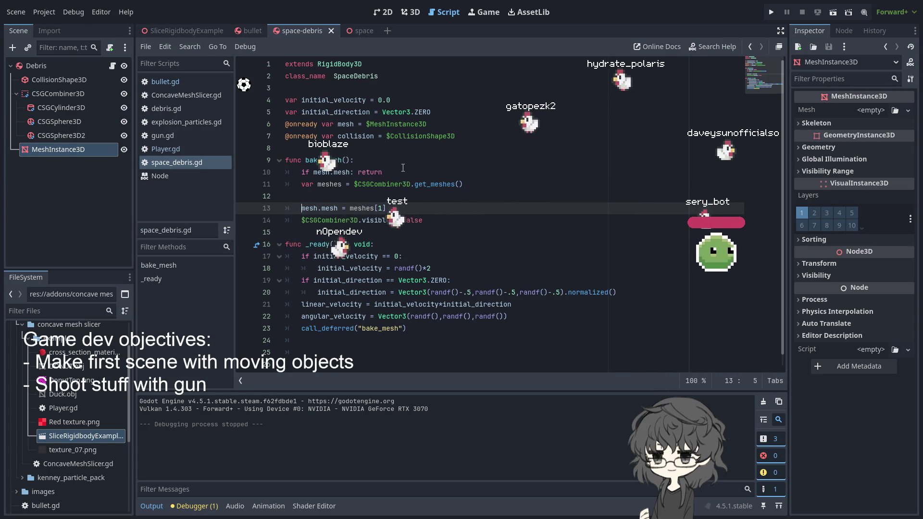
Turn the check into 'if !mesh.mesh:', indent lines 11–13 under it, drop the blank line, and run.
{"action": "double_click", "coordinate": [370, 172]}
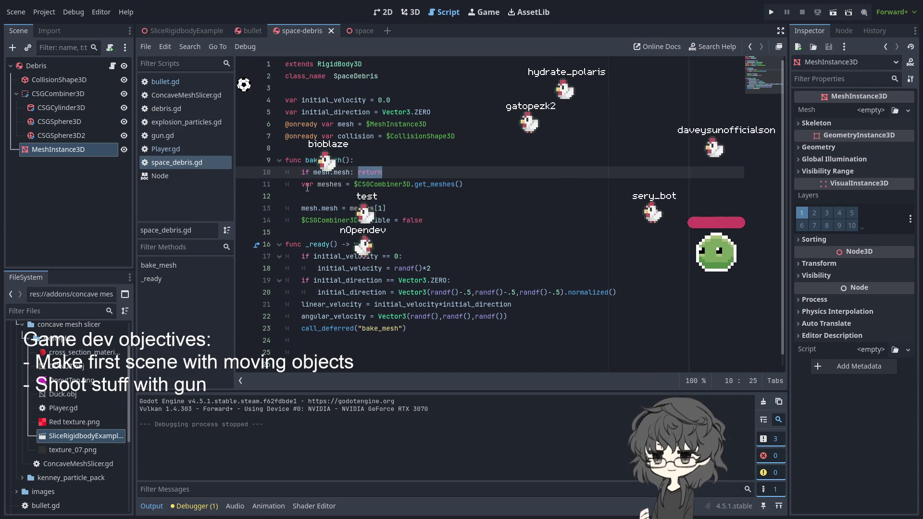
{"action": "key", "text": "BackSpace"}
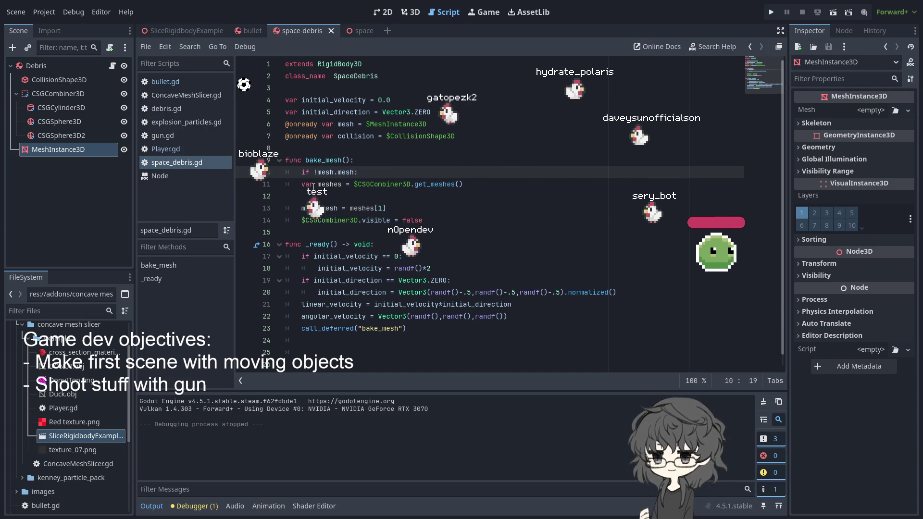
{"action": "left_click_drag", "start_coordinate": [317, 184], "coordinate": [433, 207]}
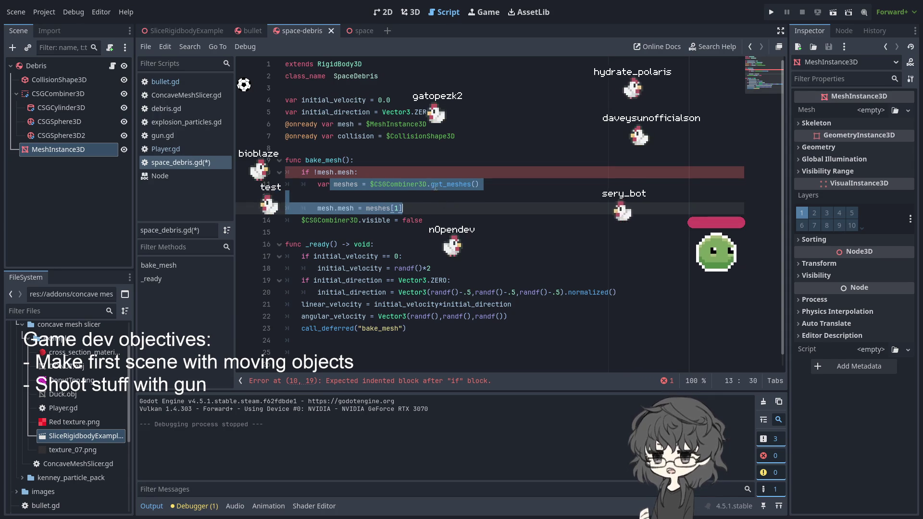
{"action": "key", "text": "Tab"}
{"action": "left_click", "coordinate": [371, 196]}
{"action": "key", "text": "BackSpace"}
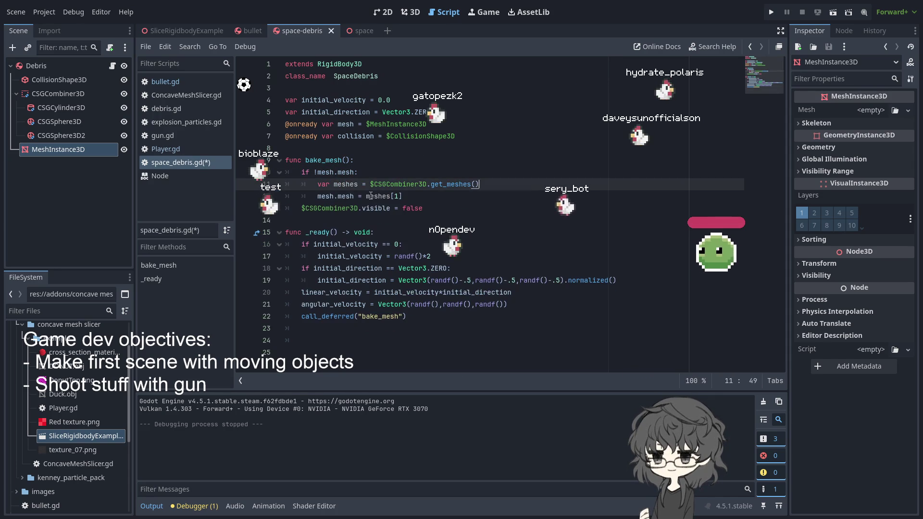
{"action": "left_click", "coordinate": [771, 12]}
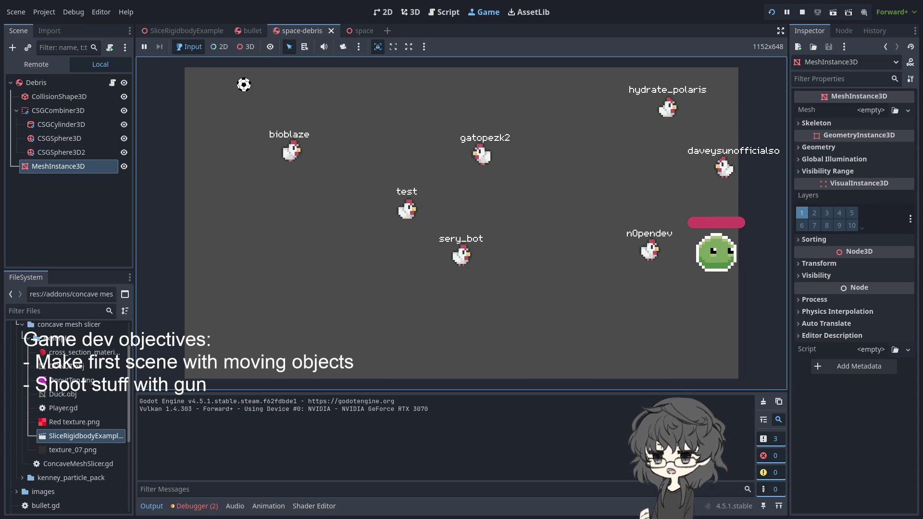
Restart the running game, then flip between open scenes back to space-debris.
{"action": "left_click", "coordinate": [771, 12]}
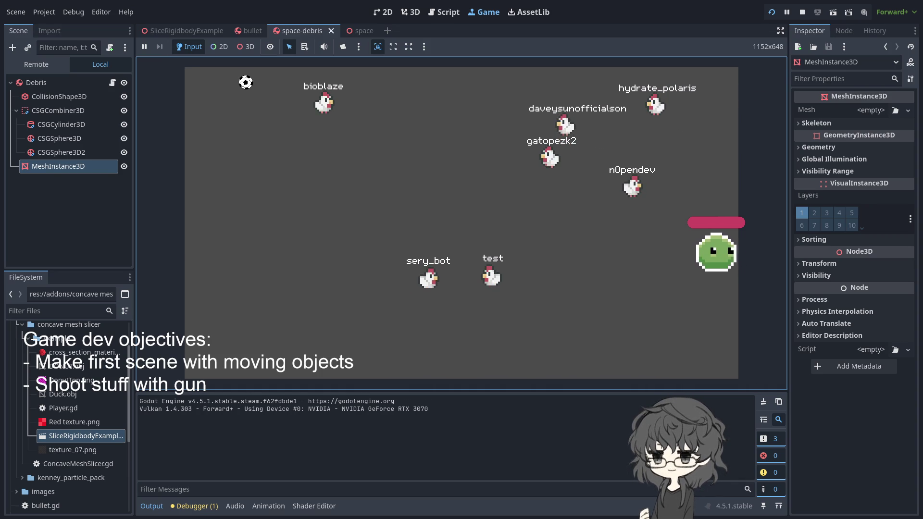
{"action": "left_click", "coordinate": [360, 30]}
{"action": "left_click", "coordinate": [307, 31]}
Stop the running game from the bullet scene with F8.
{"action": "left_click", "coordinate": [251, 33]}
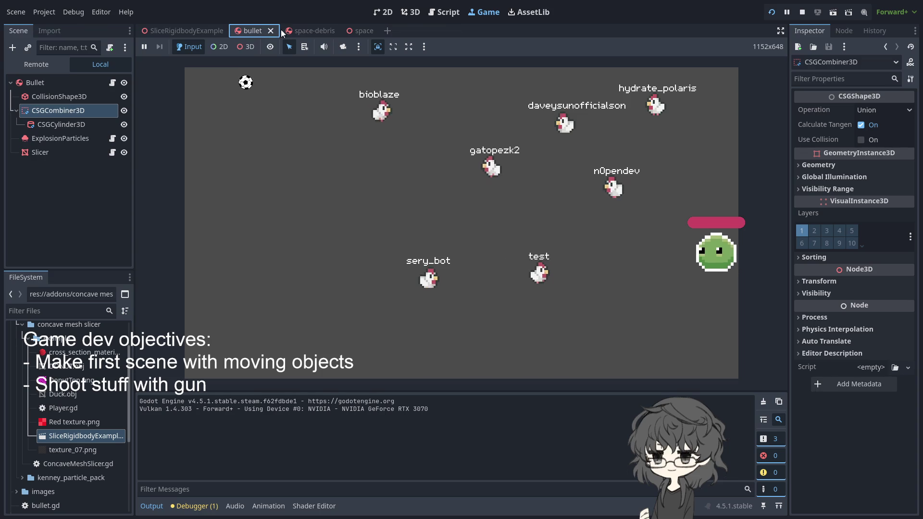
{"action": "key", "text": "F8"}
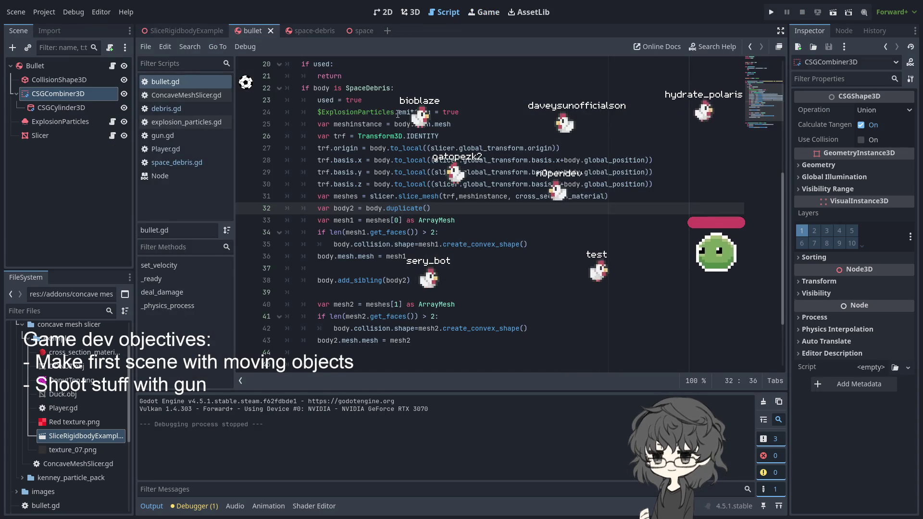
{"action": "scroll", "coordinate": [308, 96], "scroll_direction": "up", "scroll_amount": 6}
In space_debris.gd, inspect the CSGCombiner3D hiding and the get_meshes line in bake_mesh.
{"action": "left_click", "coordinate": [313, 30]}
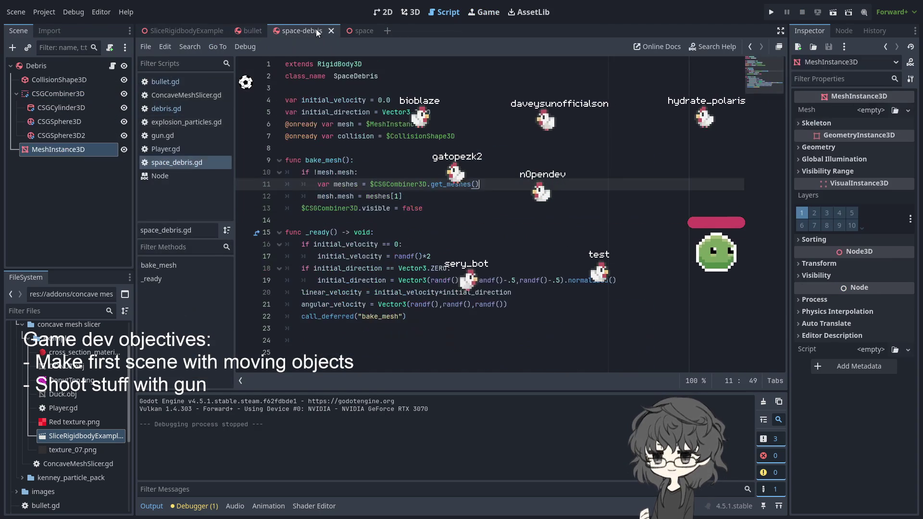
{"action": "key", "text": "Down"}
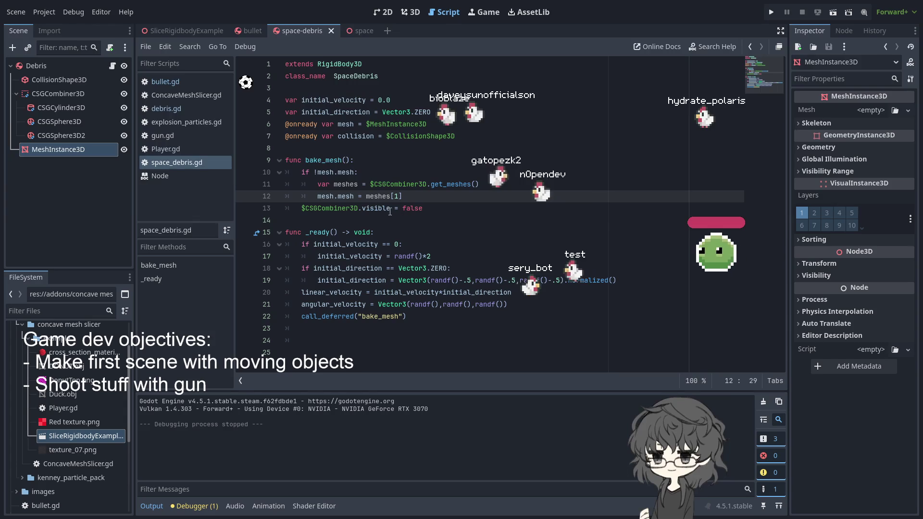
{"action": "double_click", "coordinate": [332, 209]}
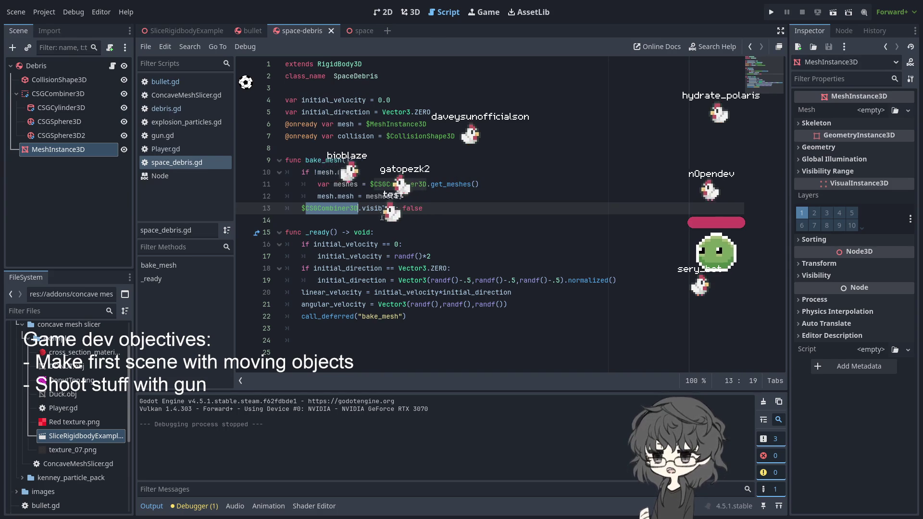
{"action": "key", "text": "End"}
{"action": "double_click", "coordinate": [340, 210]}
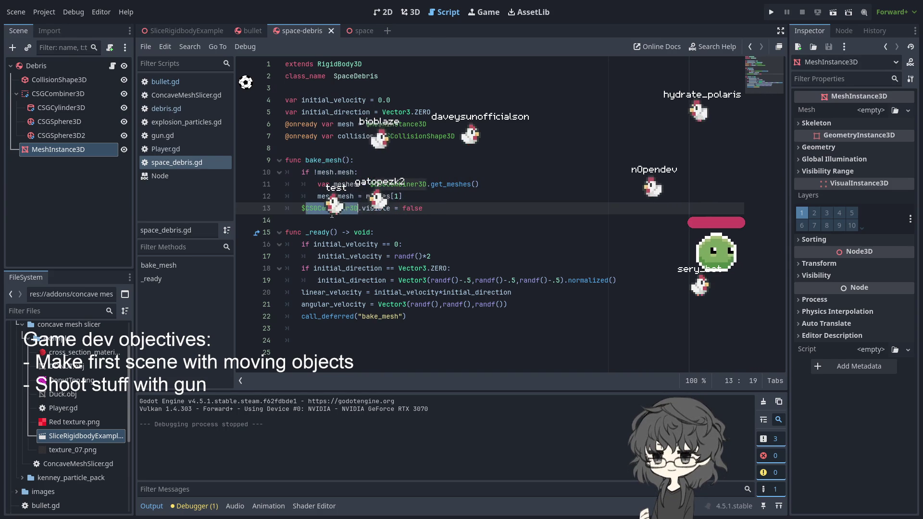
{"action": "double_click", "coordinate": [412, 208]}
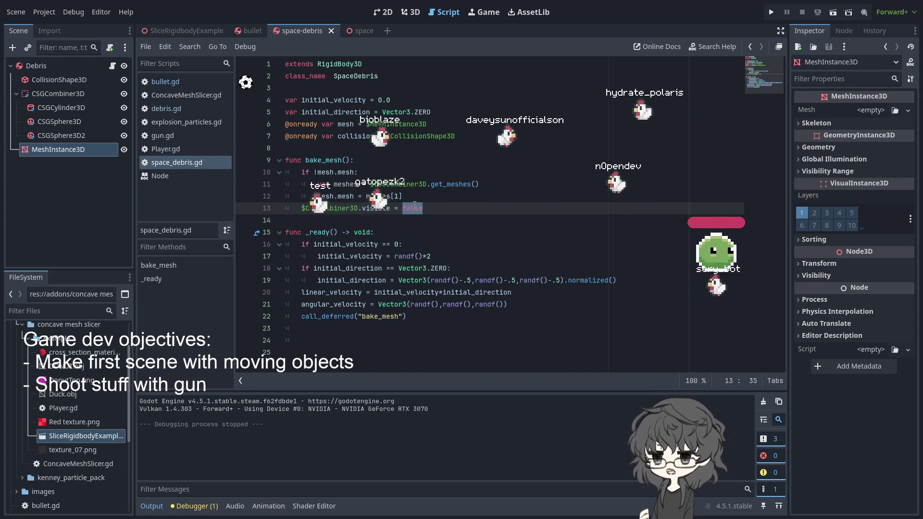
{"action": "left_click", "coordinate": [373, 211]}
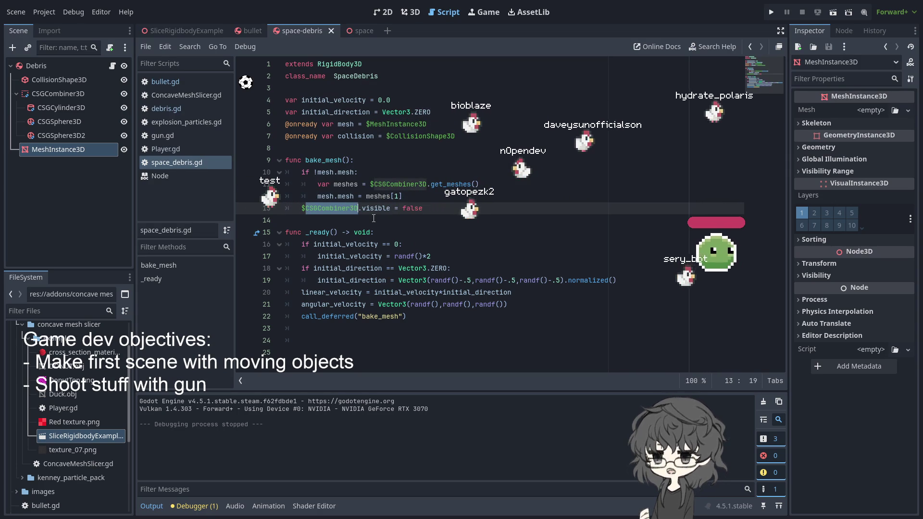
{"action": "key", "text": "End"}
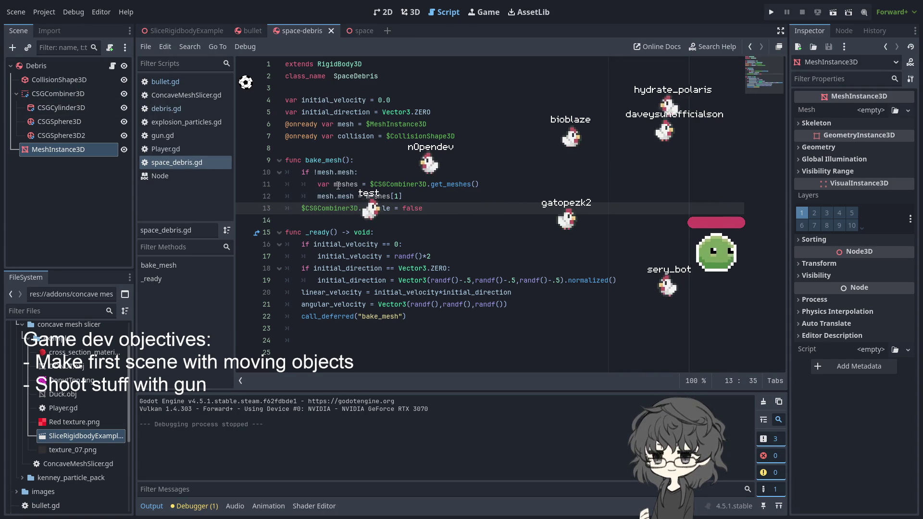
{"action": "mouse_move", "coordinate": [321, 184]}
{"action": "left_mouse_down"}
{"action": "mouse_move", "coordinate": [480, 185]}
{"action": "mouse_move", "coordinate": [490, 193]}
{"action": "left_mouse_up"}
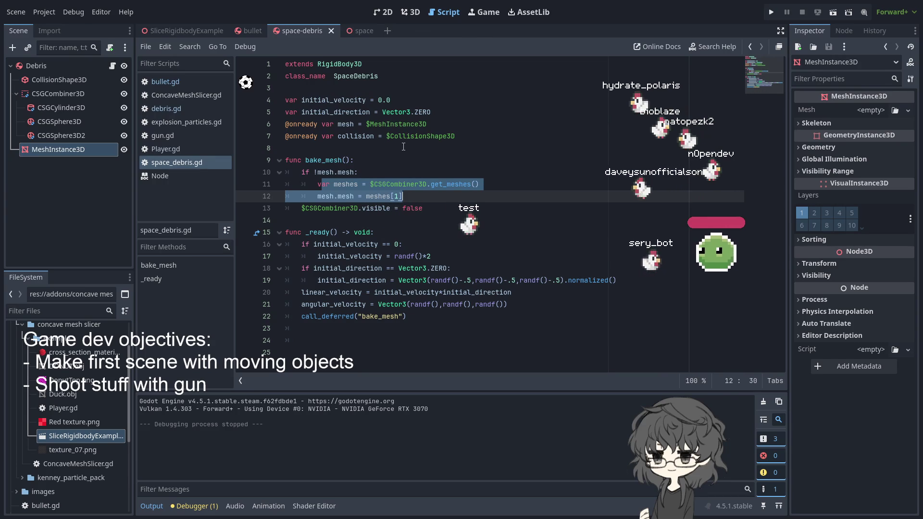
Add 'body2.bake_mesh()' after 'body2.mesh.mesh = mesh2' in bullet.gd, then run the game.
{"action": "left_click", "coordinate": [189, 31]}
{"action": "left_click", "coordinate": [256, 31]}
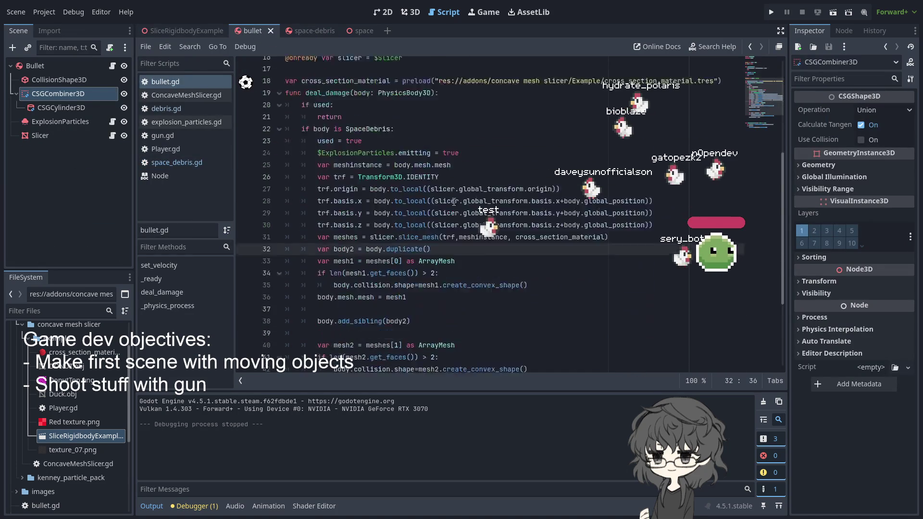
{"action": "scroll", "coordinate": [456, 205], "scroll_direction": "down", "scroll_amount": 4}
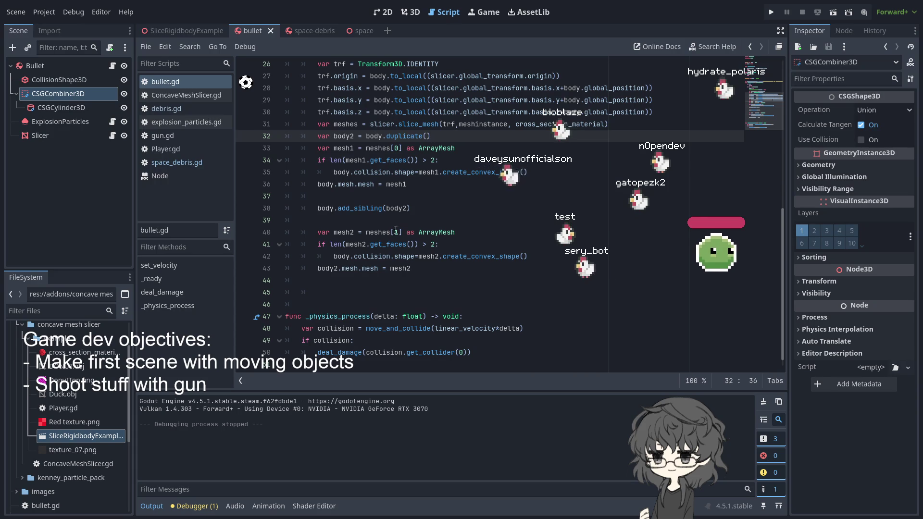
{"action": "left_click", "coordinate": [430, 268]}
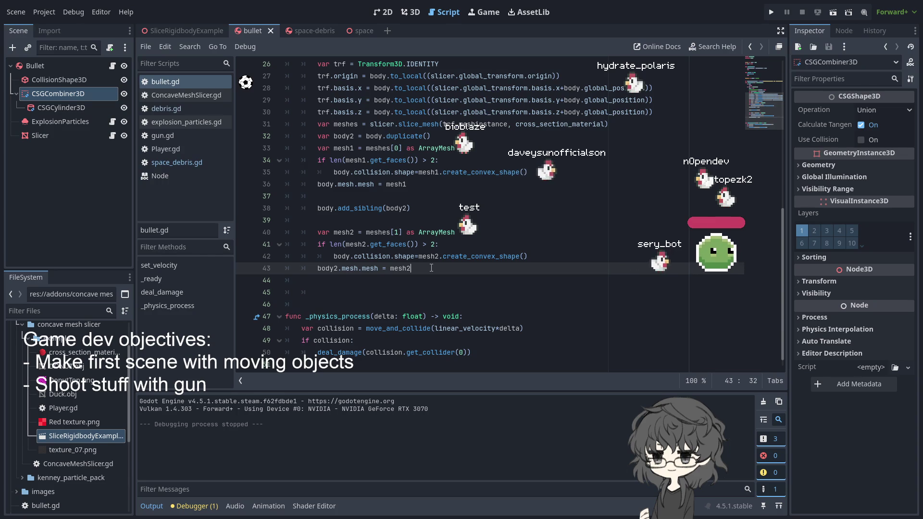
{"action": "key", "text": "Return"}
{"action": "type", "text": "dy"}
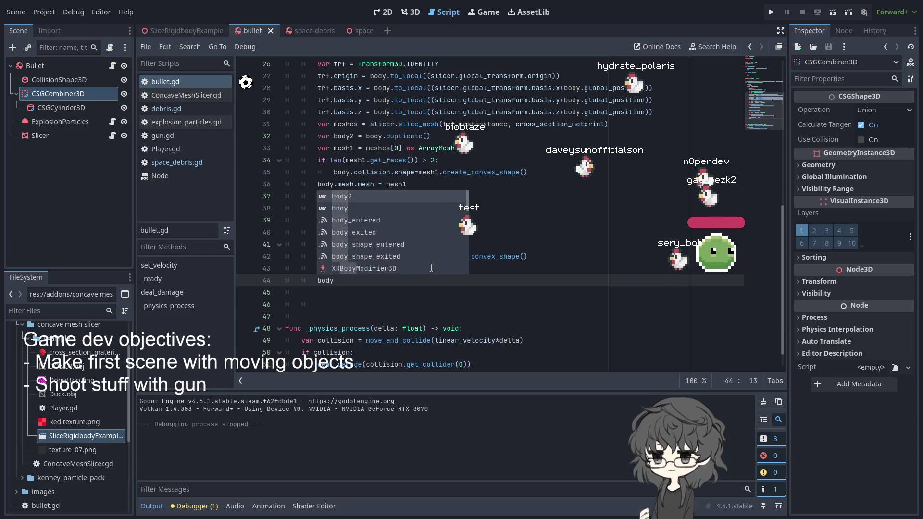
{"action": "type", "text": "2."}
{"action": "key", "text": "Return"}
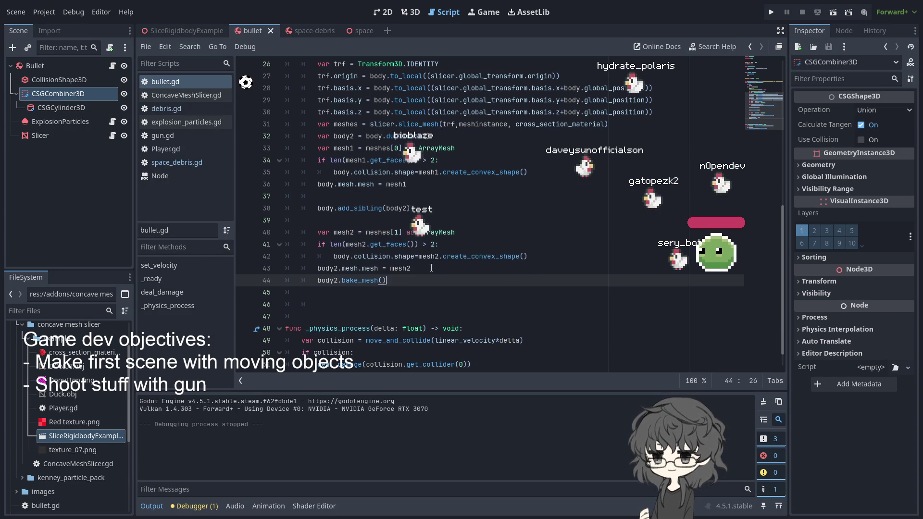
{"action": "left_click", "coordinate": [769, 13]}
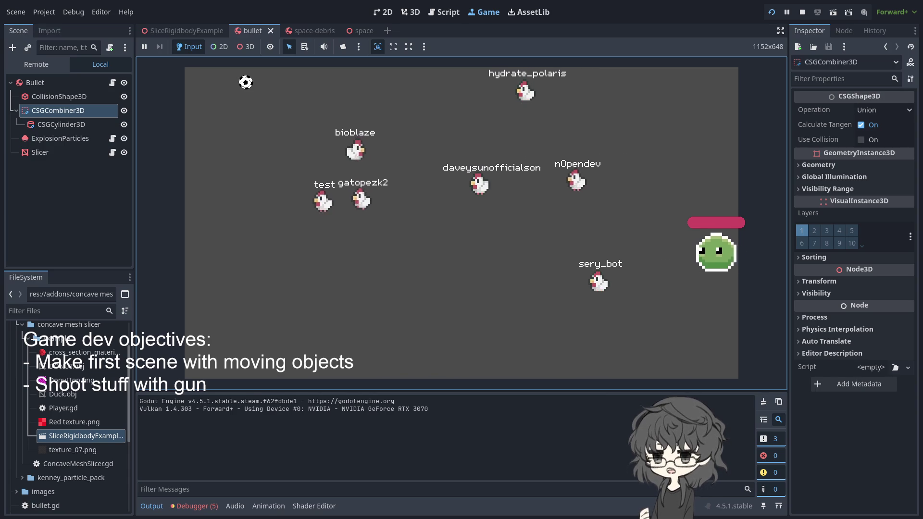
Show the debugger's Errors (5) list and select the 0:00:08:340 instance_set_transform error.
{"action": "left_click", "coordinate": [196, 509]}
{"action": "left_click", "coordinate": [201, 386]}
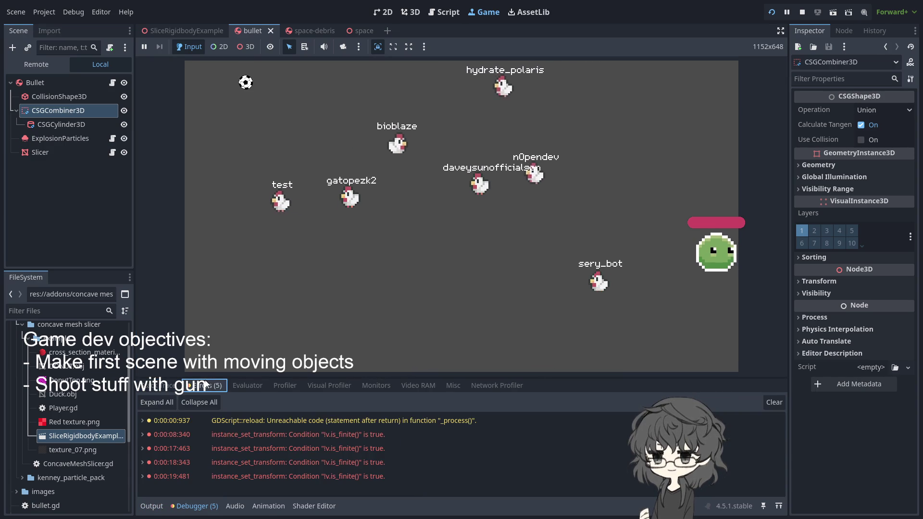
{"action": "left_click", "coordinate": [318, 436]}
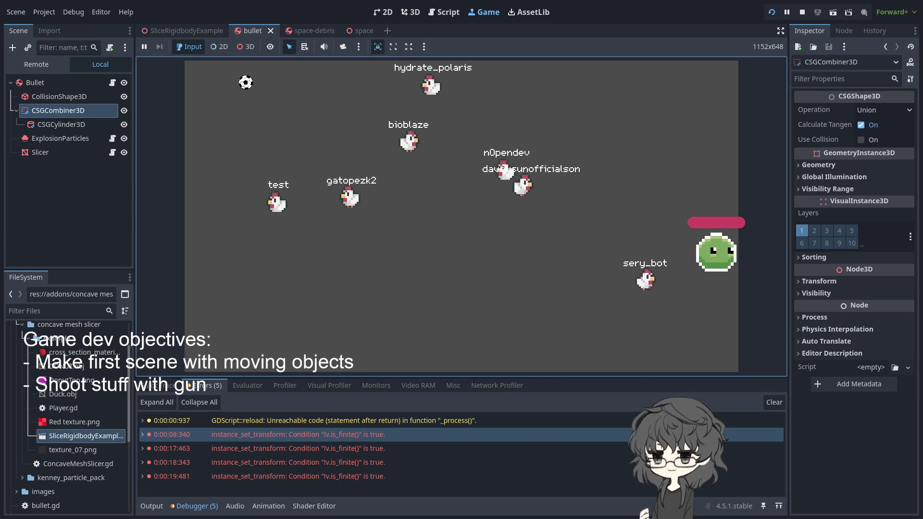